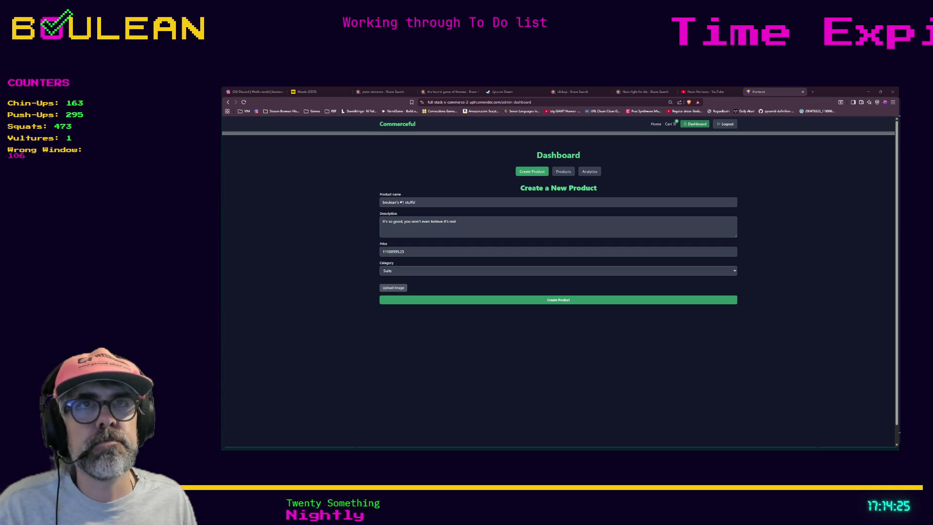
Step: Attach an image to the new Suits product and create it
left_click(393, 288)
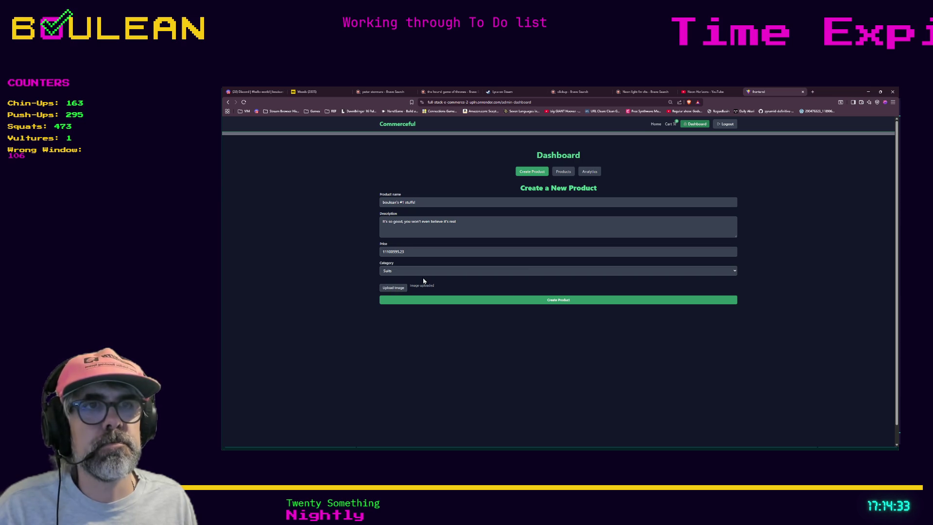
left_click(430, 300)
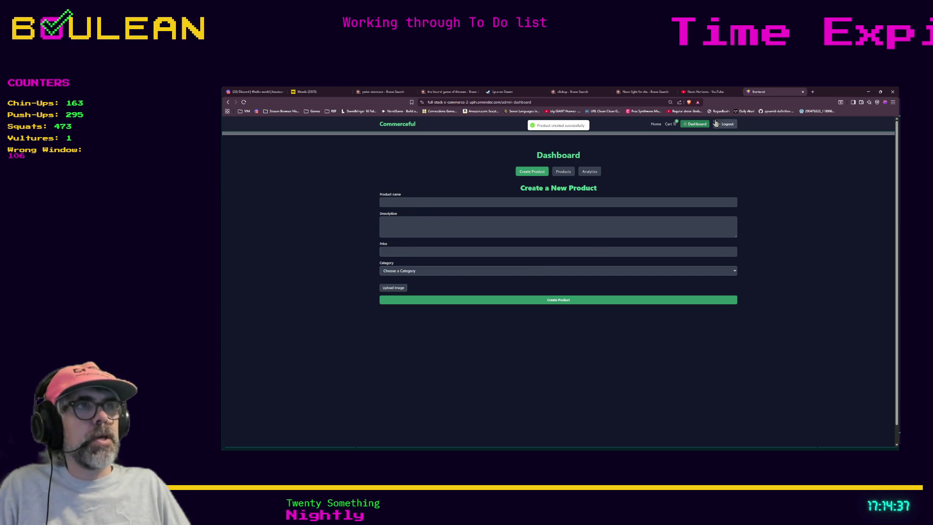
Step: Go back to the Home collection page and open the Suits category
left_click(656, 124)
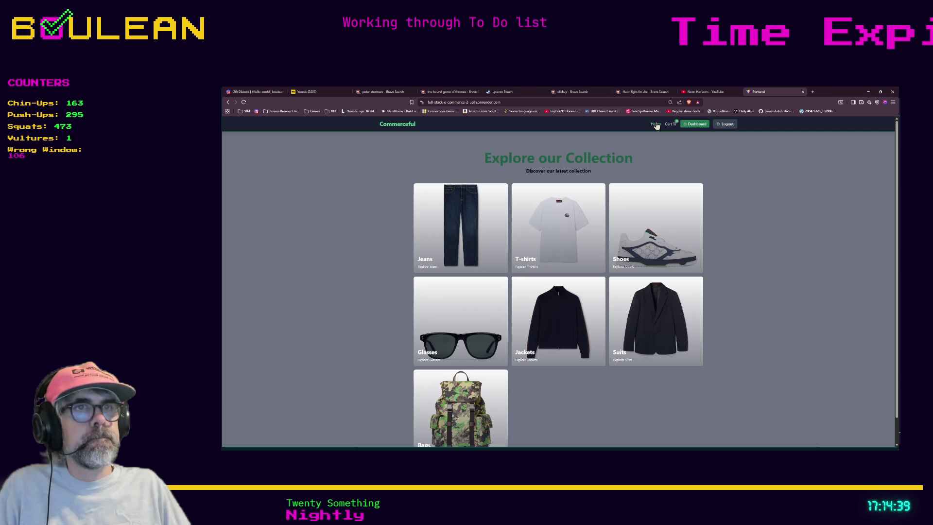
scroll(632, 243, "down", 1)
scroll(626, 270, "up", 1)
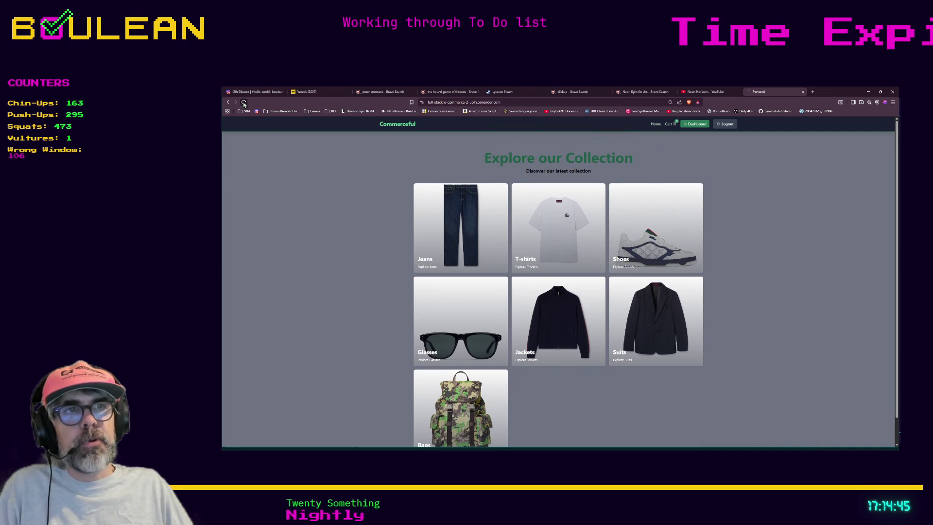
scroll(311, 221, "down", 1)
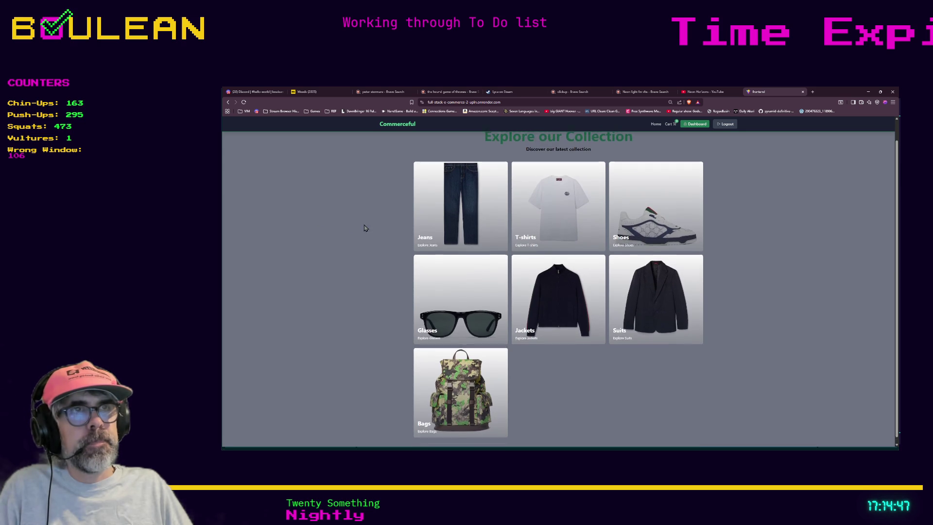
scroll(657, 212, "up", 1)
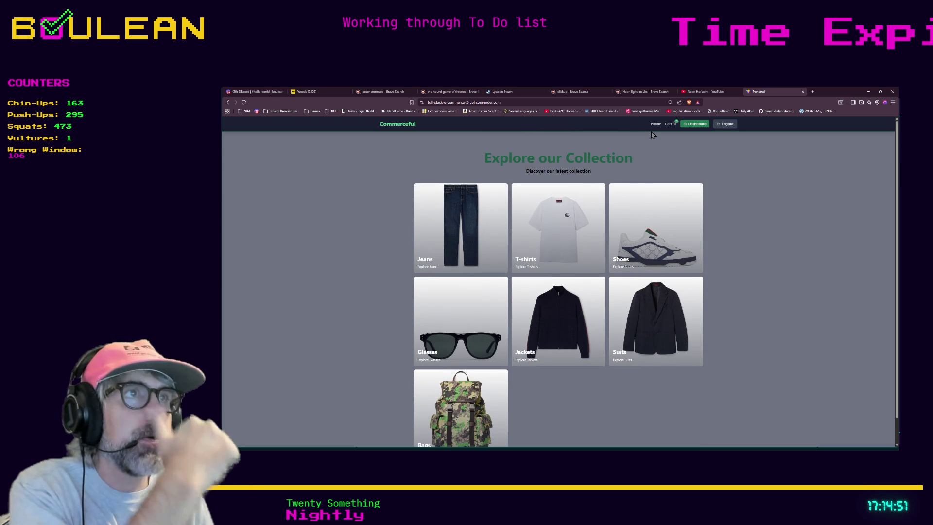
left_click(638, 321)
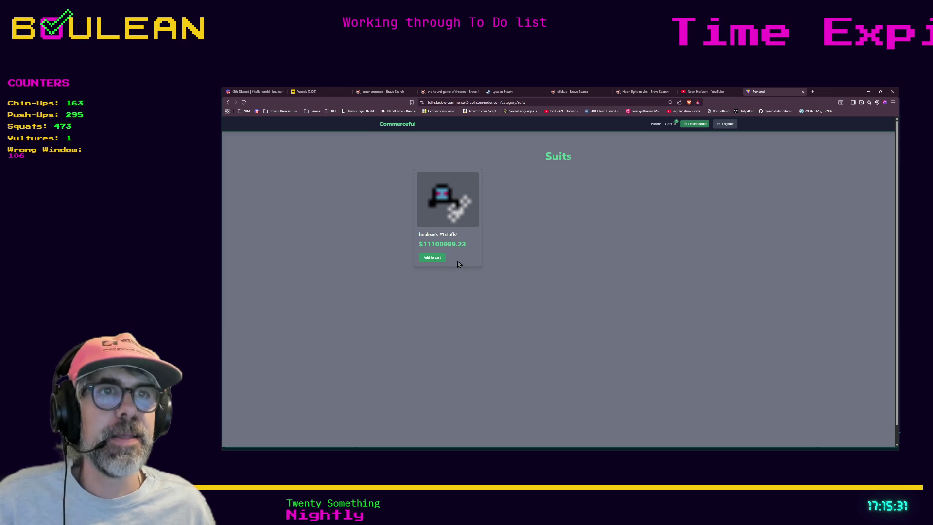
Step: Add 'boulean's #1 stuff!' to the cart, apply voucher REE4ME, and attempt checkout
left_click(431, 261)
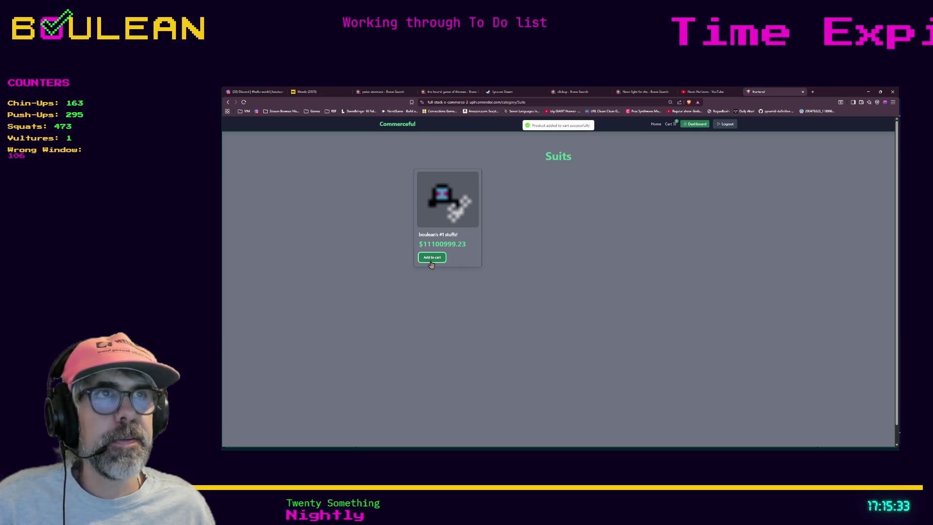
left_click(670, 124)
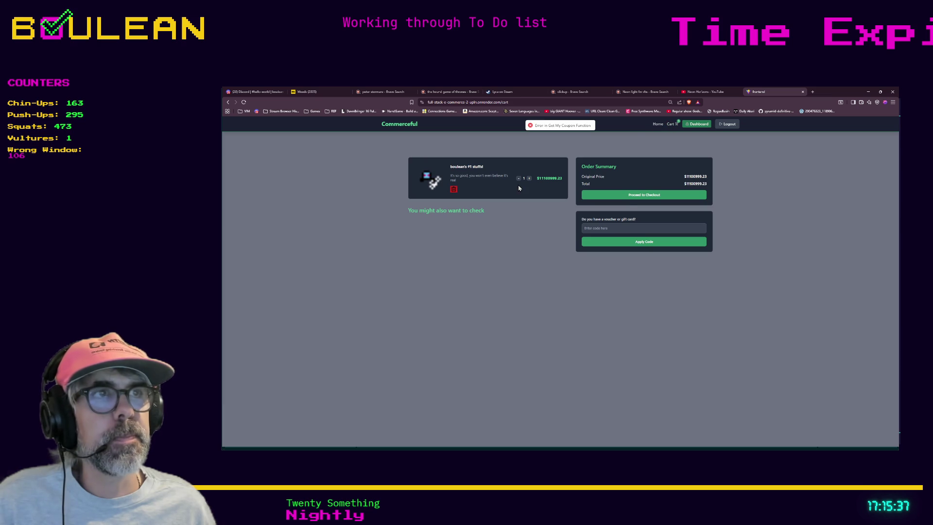
left_click(606, 228)
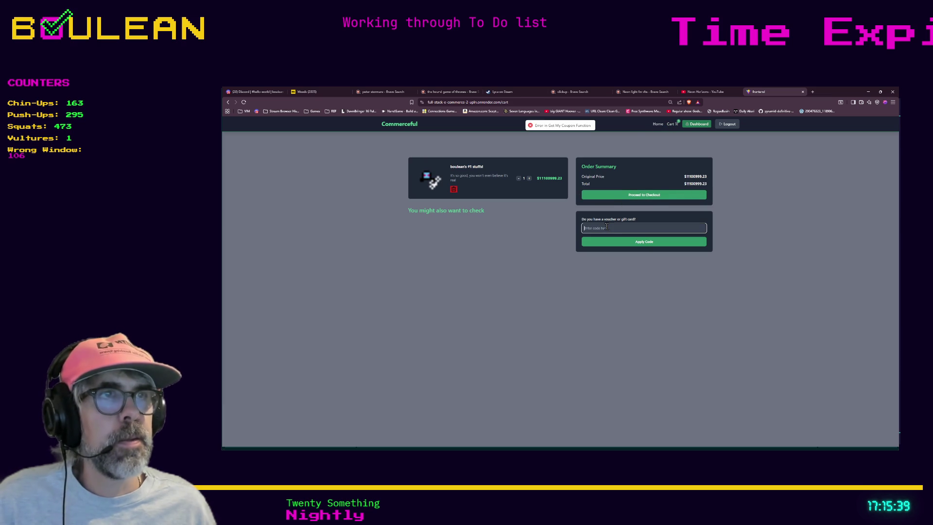
type("REEPO")
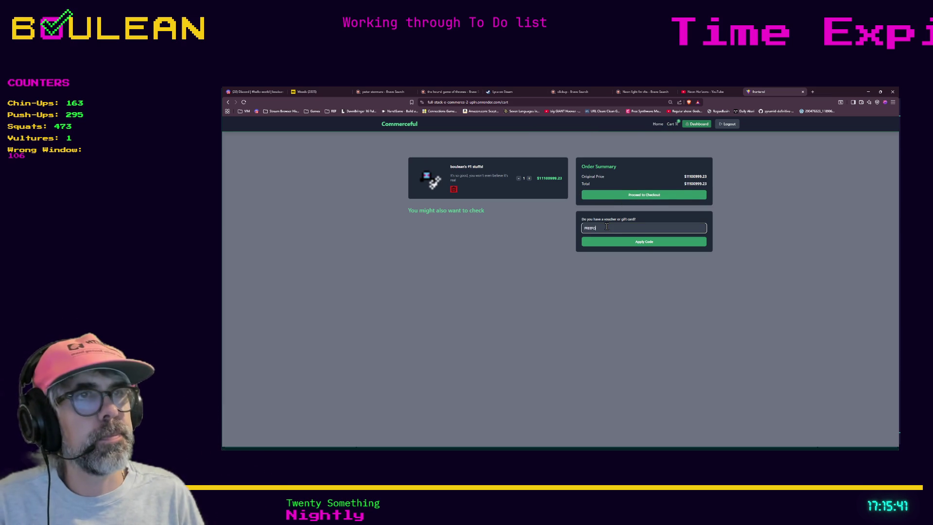
key("BackSpace")
key("BackSpace")
type("4ME")
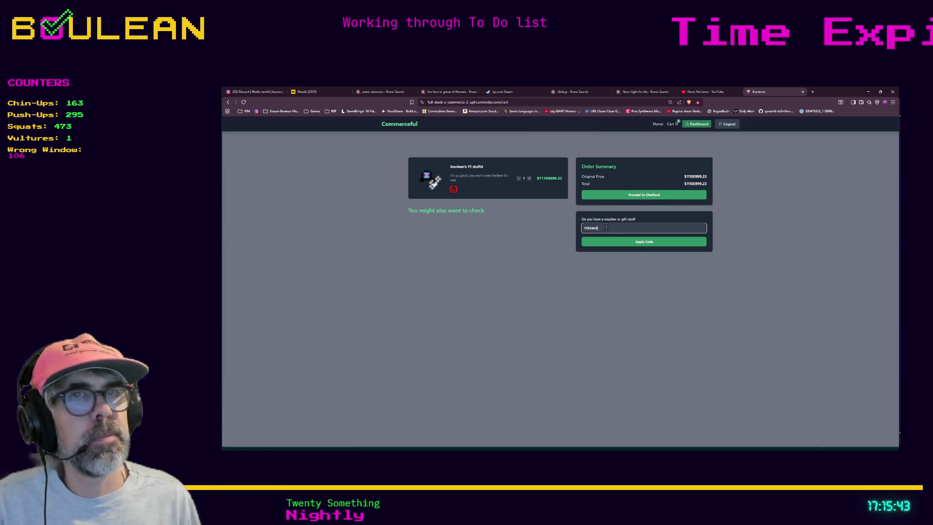
key("ctrl+plus")
key("ctrl+plus")
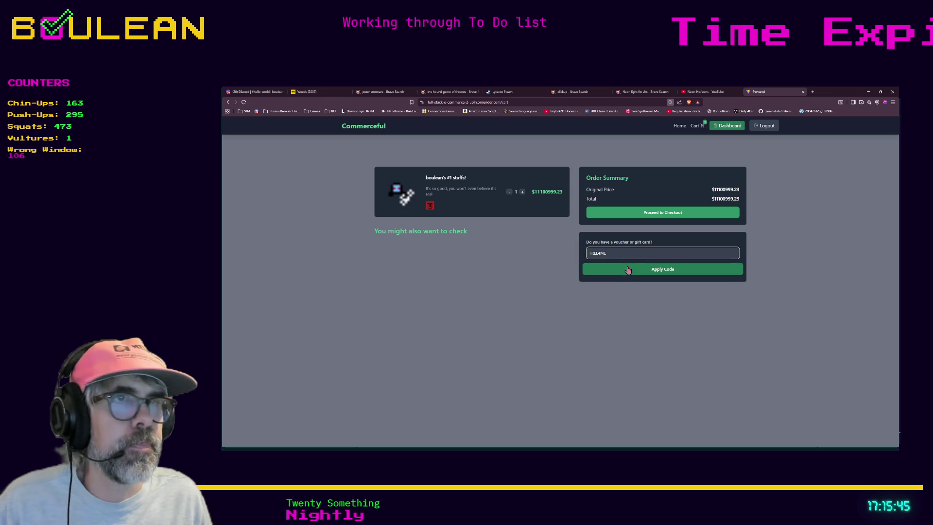
left_click(627, 270)
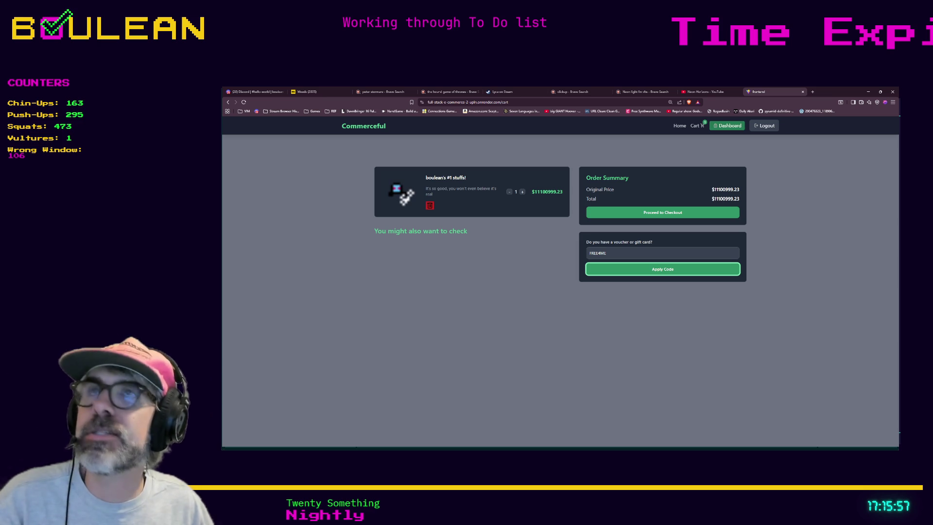
left_click(663, 212)
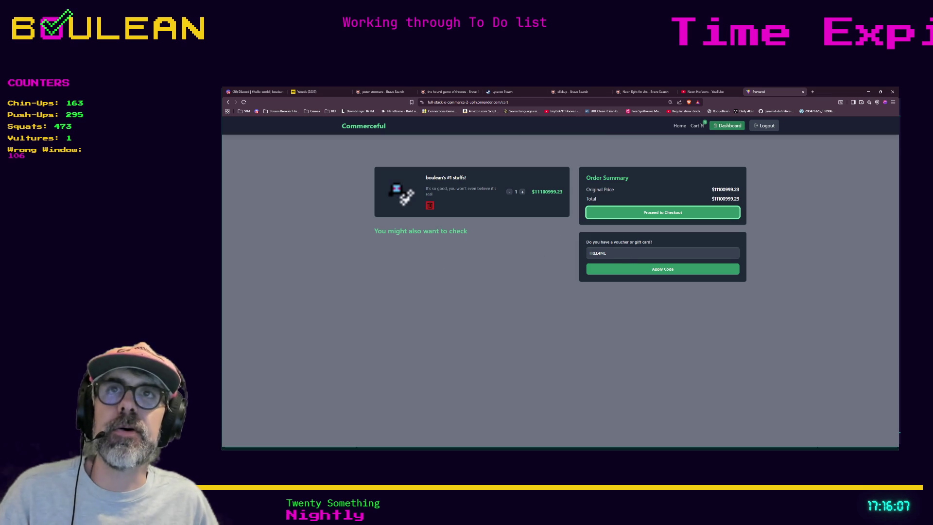
left_click(620, 217)
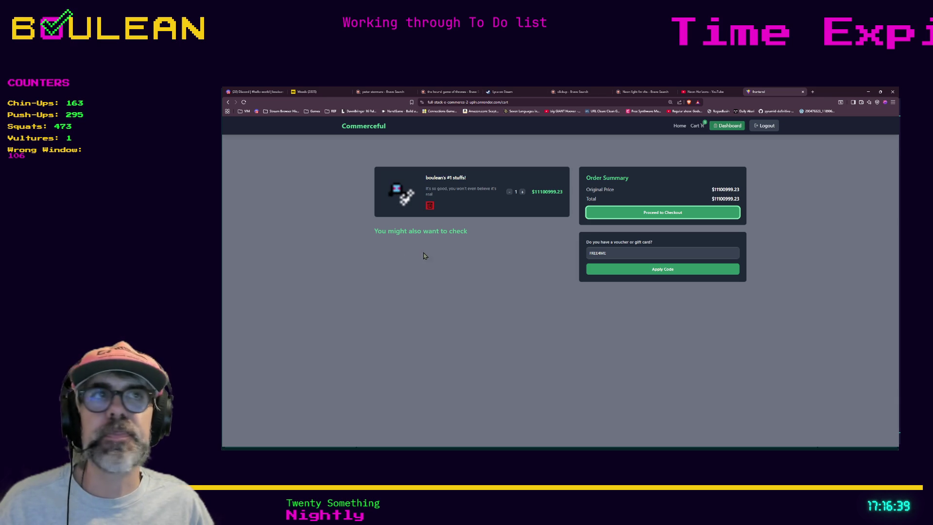
Step: Minimize the browser, compare both scripts, and select cauldron's harvestable_slots declaration on line 50
left_click(869, 93)
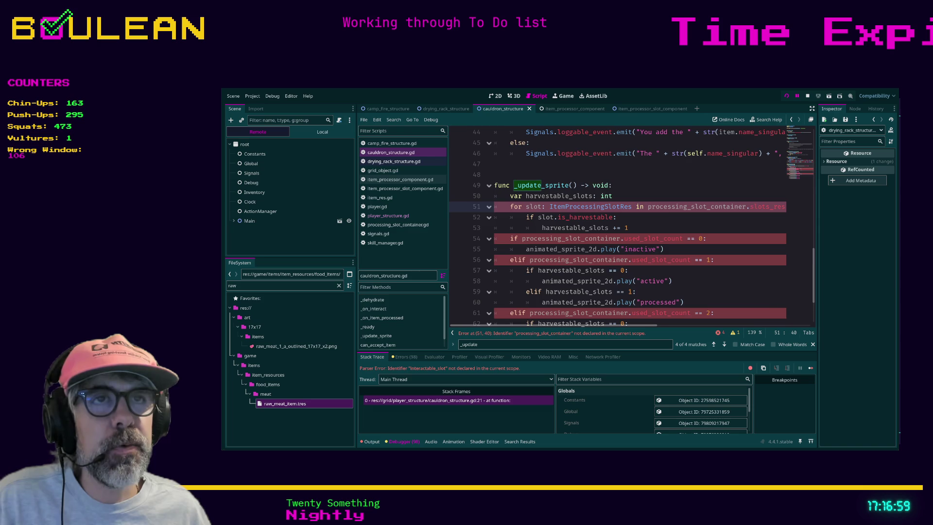
left_click(393, 161)
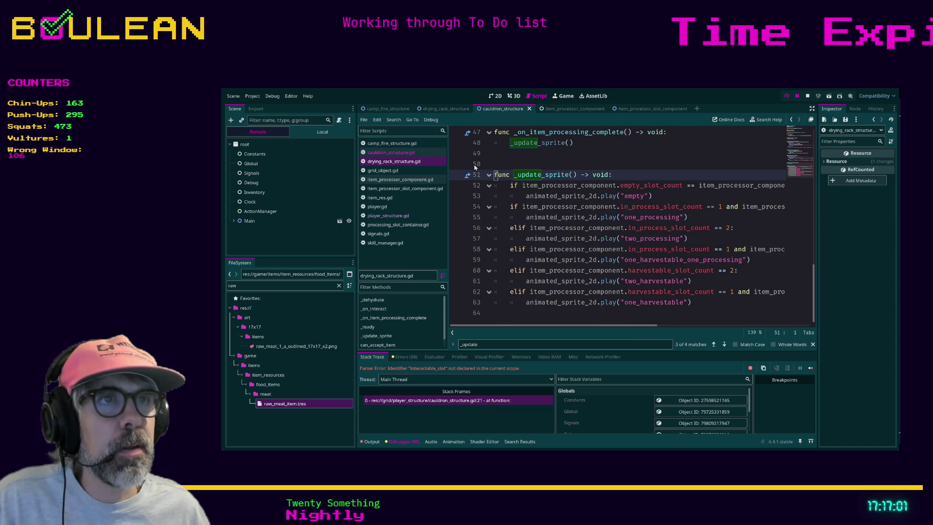
left_click(392, 152)
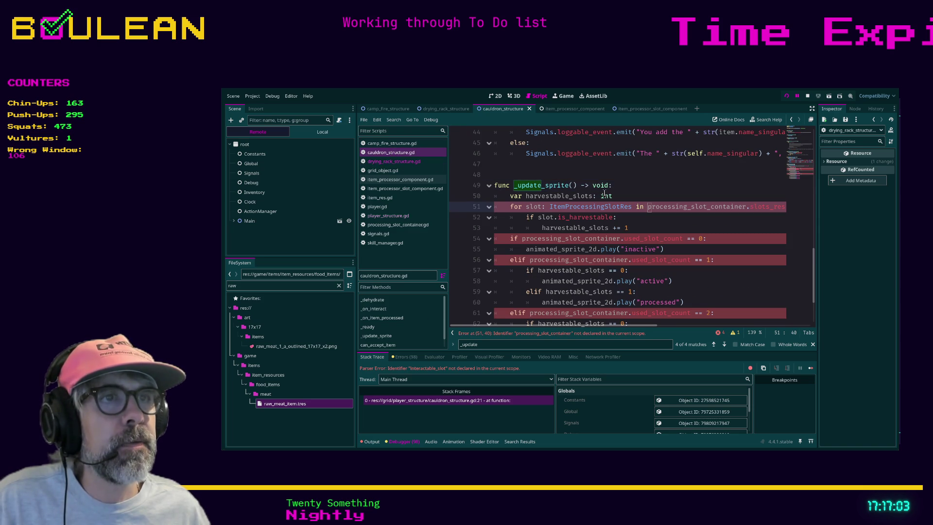
triple_click(630, 198)
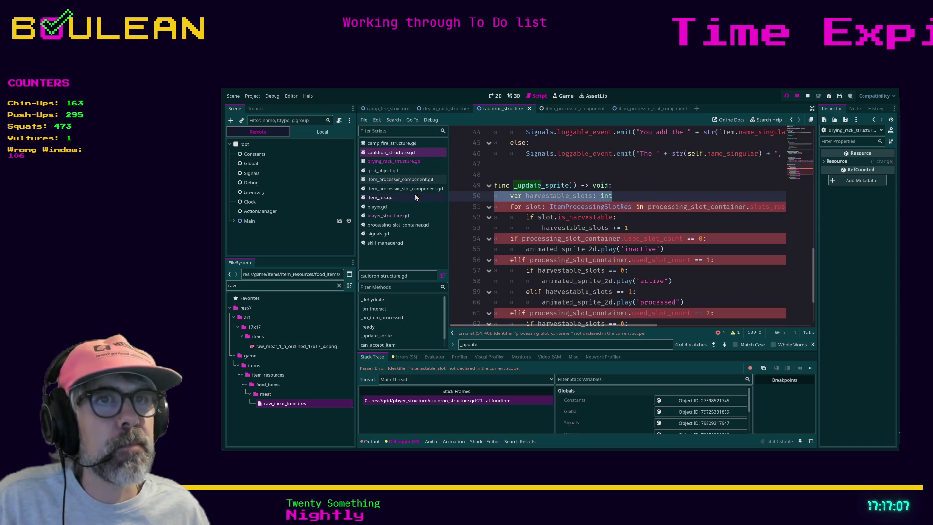
Step: Select drying_rack's empty-slot condition on line 52, then return to cauldron_structure.gd
left_click(410, 161)
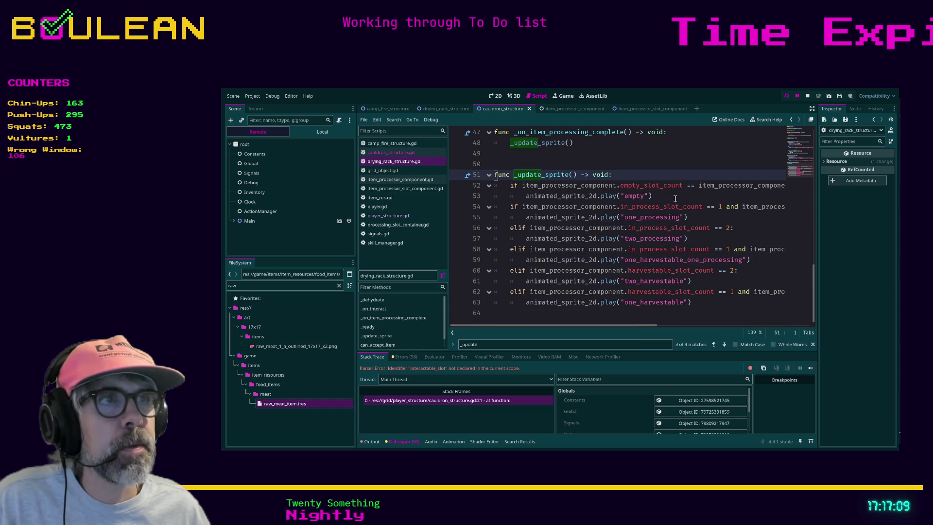
left_click(687, 185)
key("End")
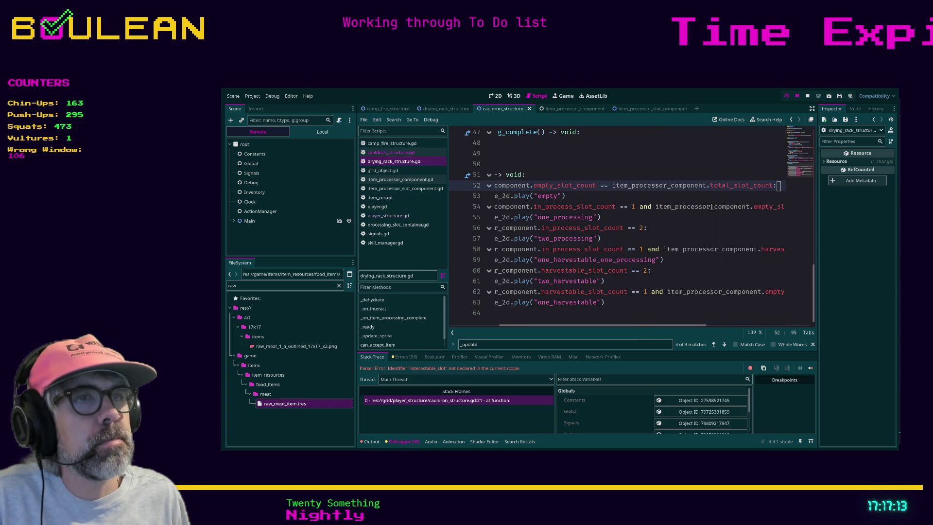
key("Home")
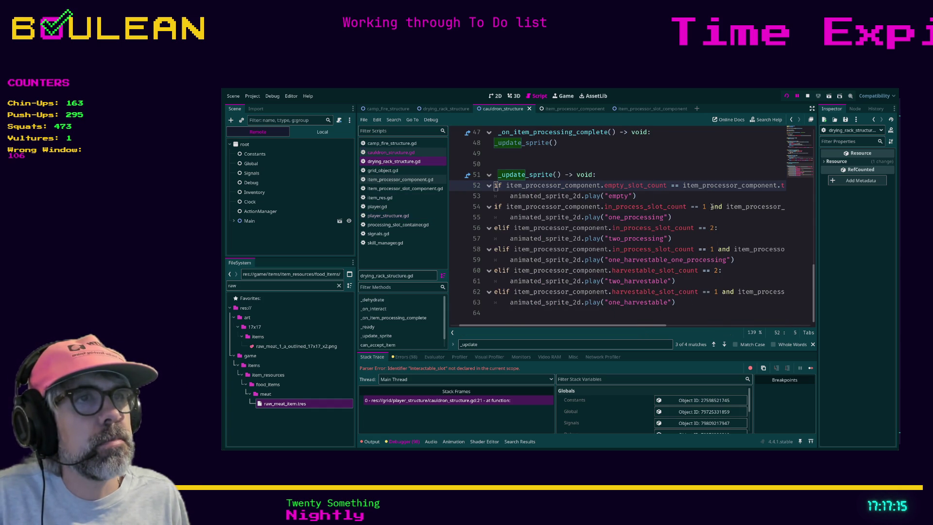
key("shift+End")
key("ctrl+c")
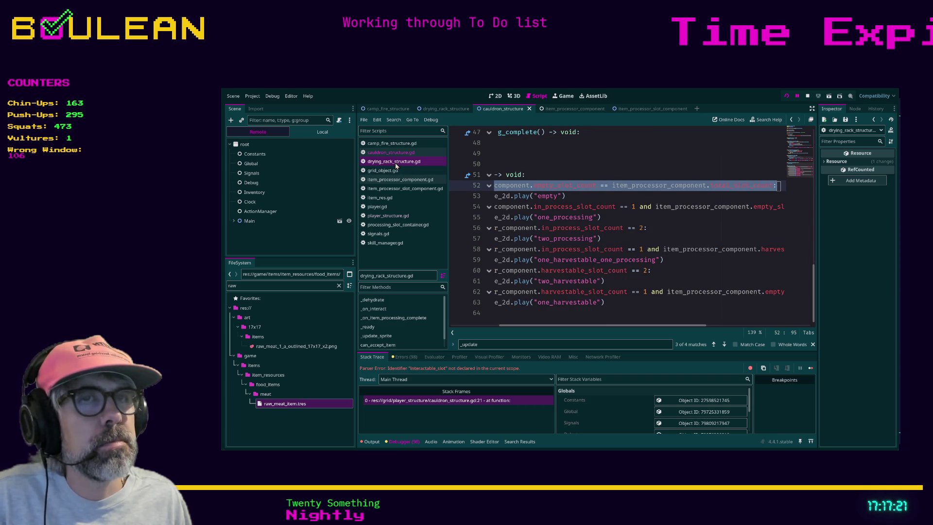
left_click(396, 165)
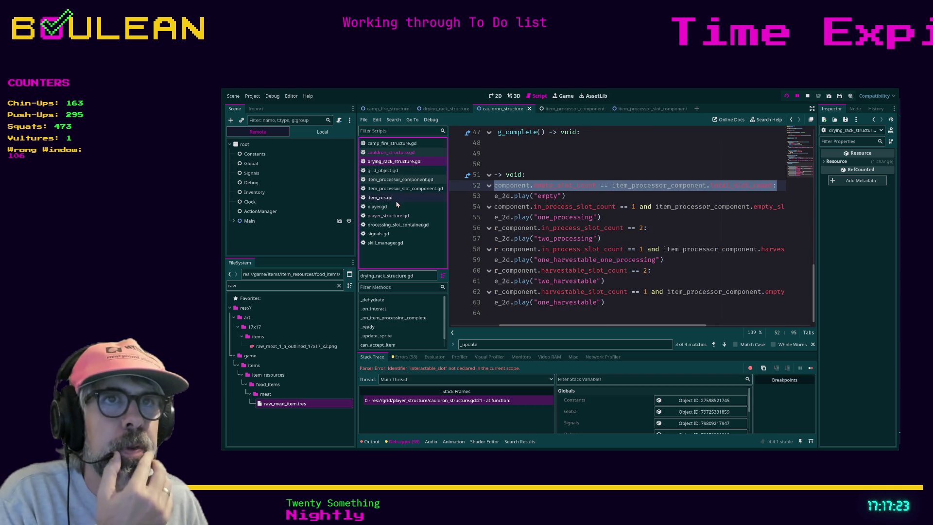
left_click(391, 154)
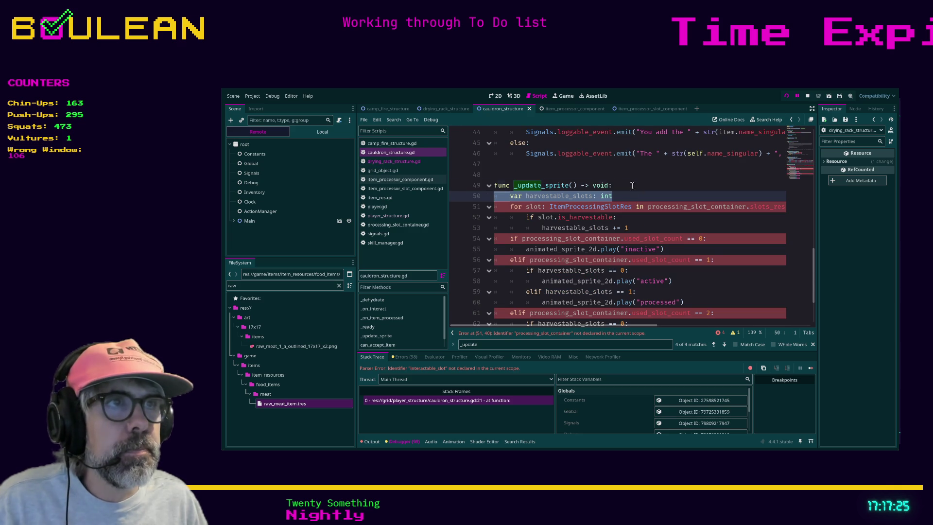
Step: Paste the empty_slot_count check at the top of _update_sprite and indent it
left_click(632, 185)
key("Return")
key("Return")
key("BackSpace")
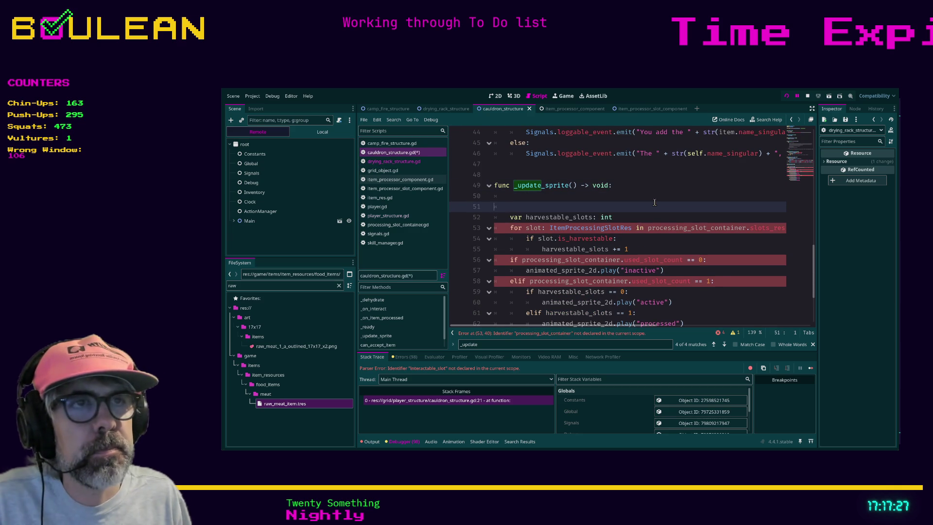
key("ctrl+v")
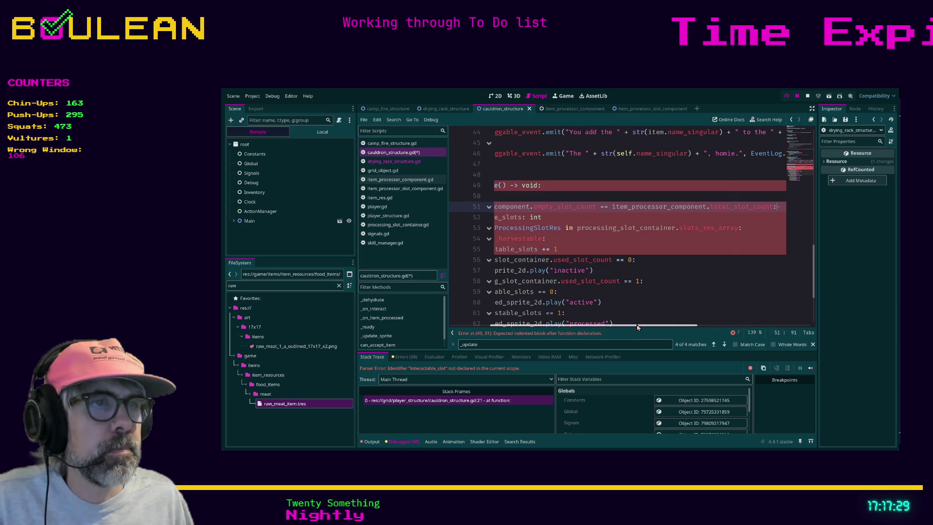
left_click(493, 207)
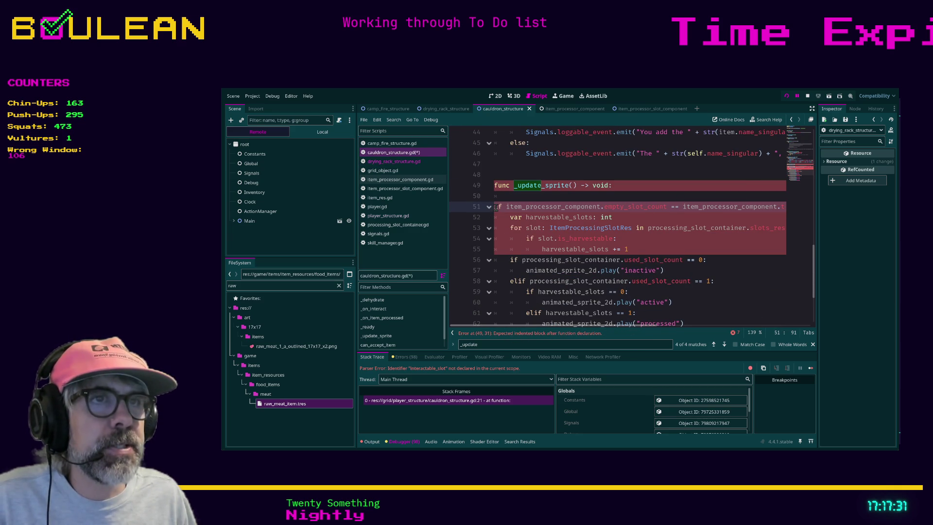
key("Tab")
key("Up")
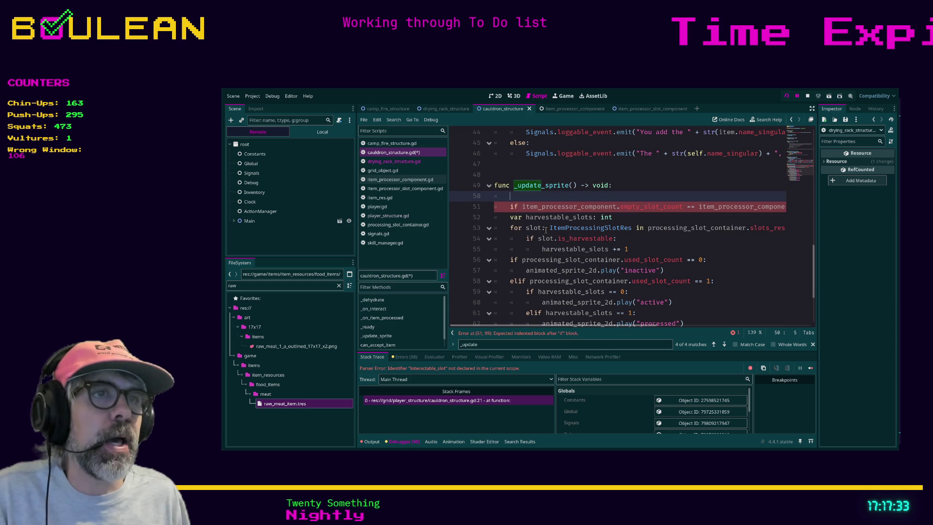
key("BackSpace")
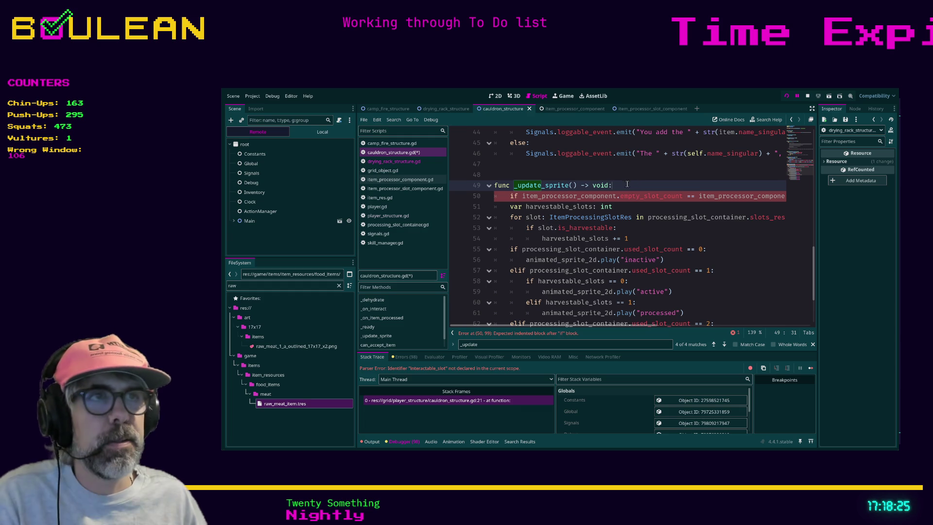
Step: Move the play("inactive") line beneath the empty-slot check
left_click(504, 206)
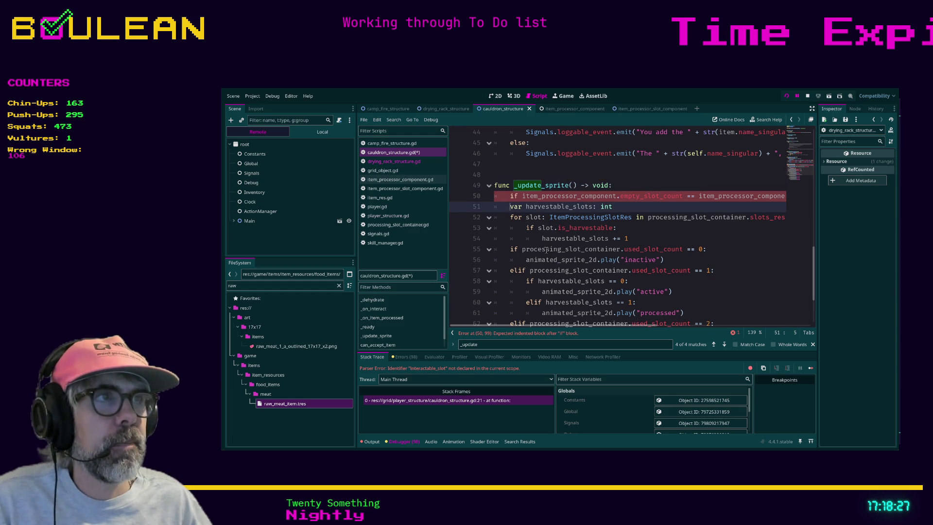
key("Return")
key("Up")
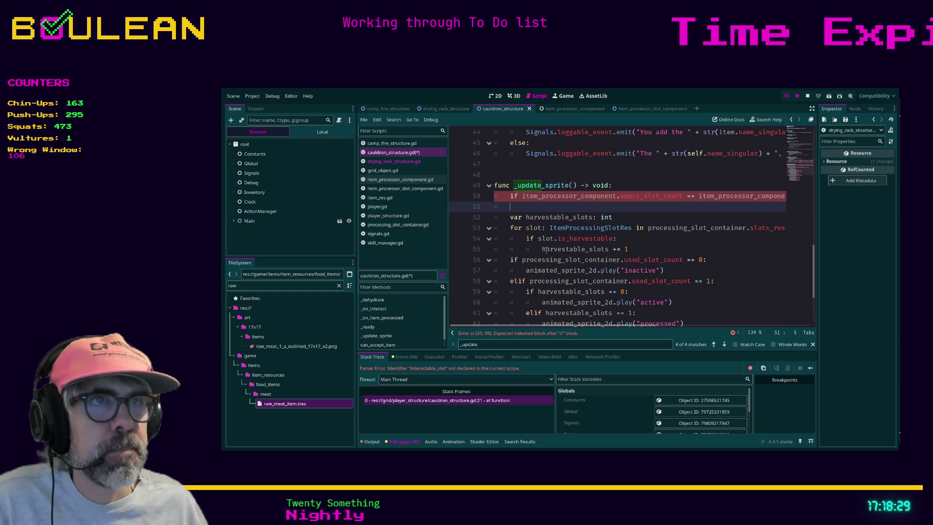
key("Up")
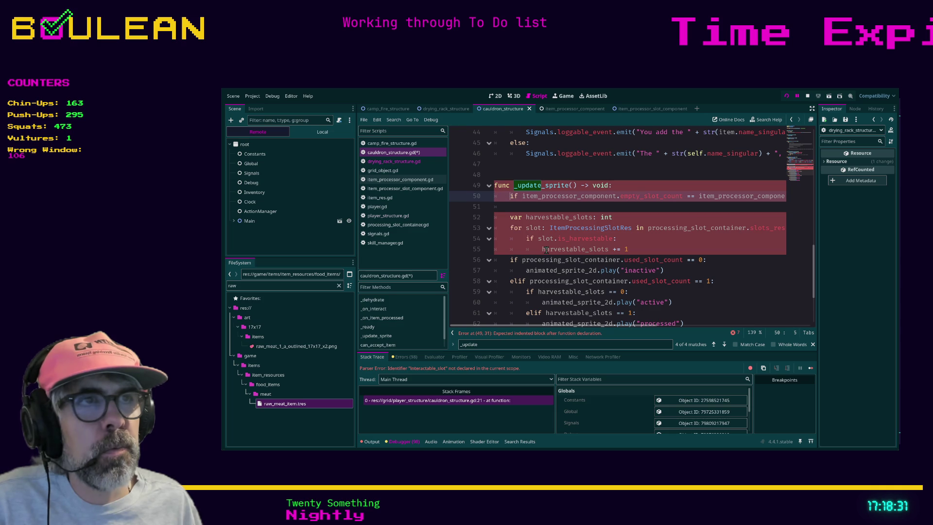
key("Down")
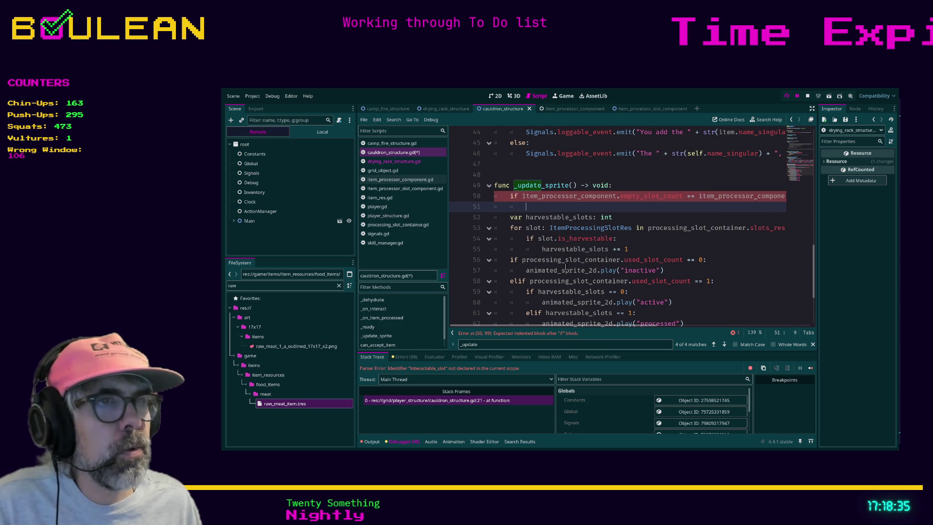
scroll(566, 267, "down", 1)
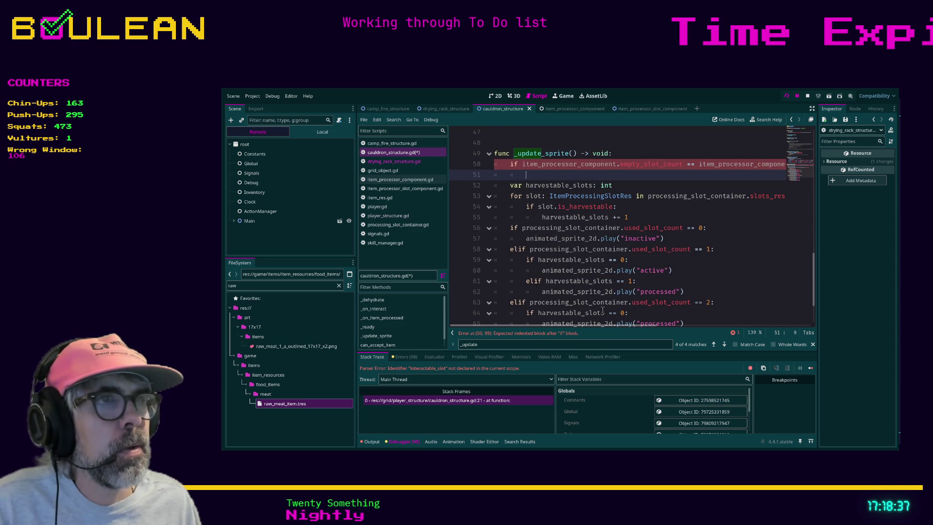
left_click_drag(666, 239, 495, 239)
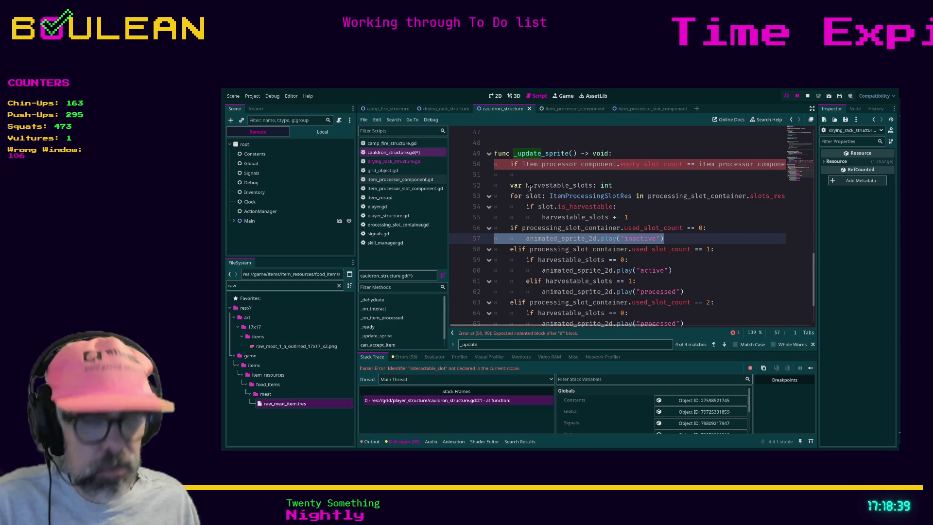
key("ctrl+x")
left_click(517, 175)
key("ctrl+v")
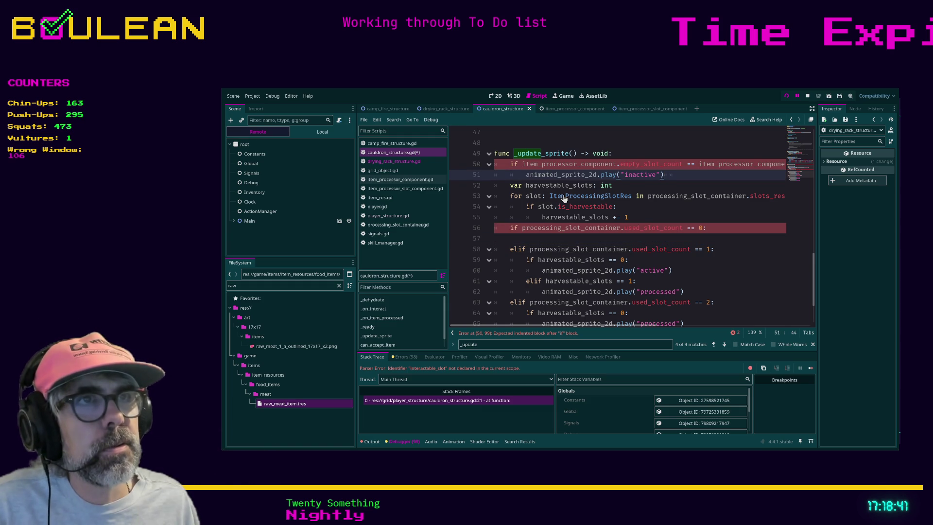
key("Return")
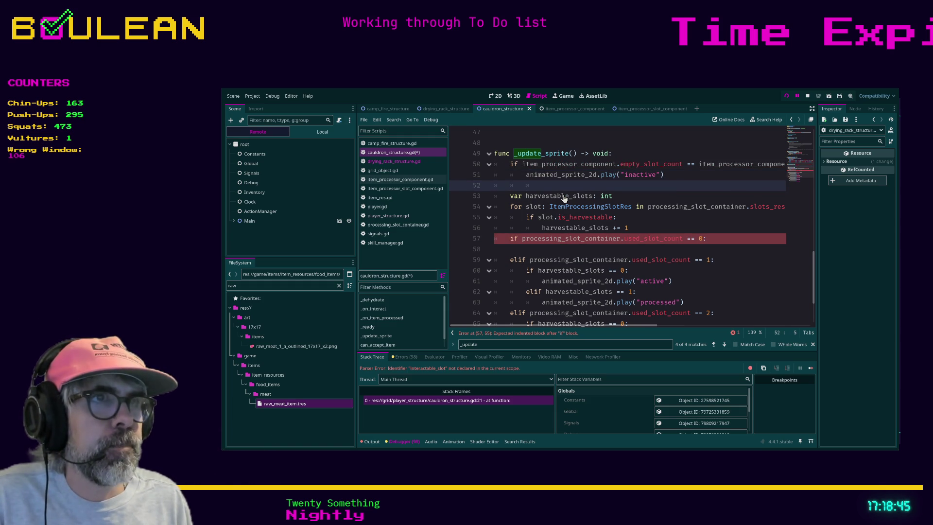
Step: Start the next branch as 'elif item'
type("else")
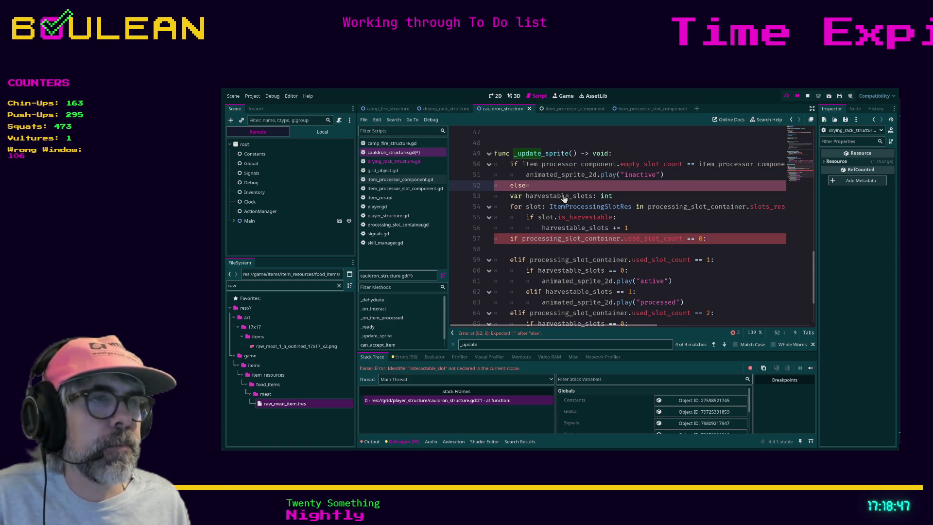
scroll(550, 233, "down", 2)
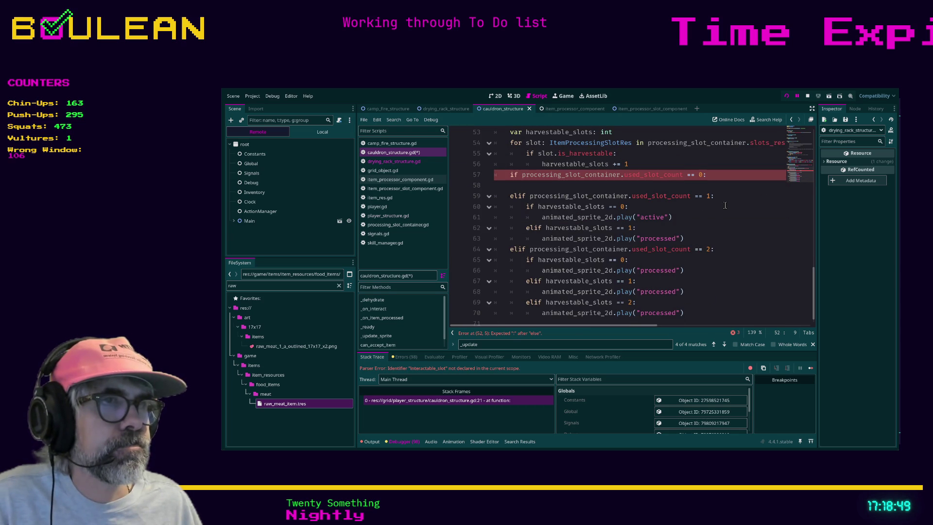
scroll(725, 214, "up", 1)
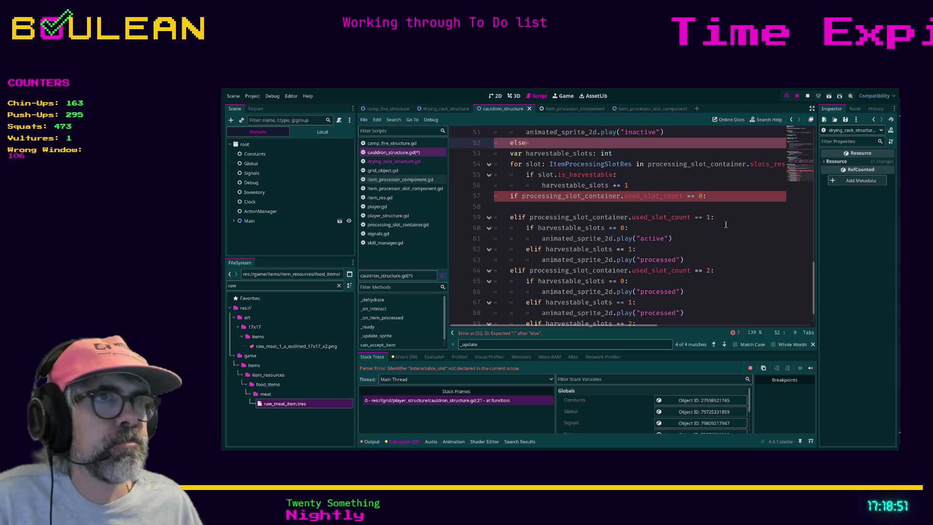
key("BackSpace")
key("BackSpace")
type("if ")
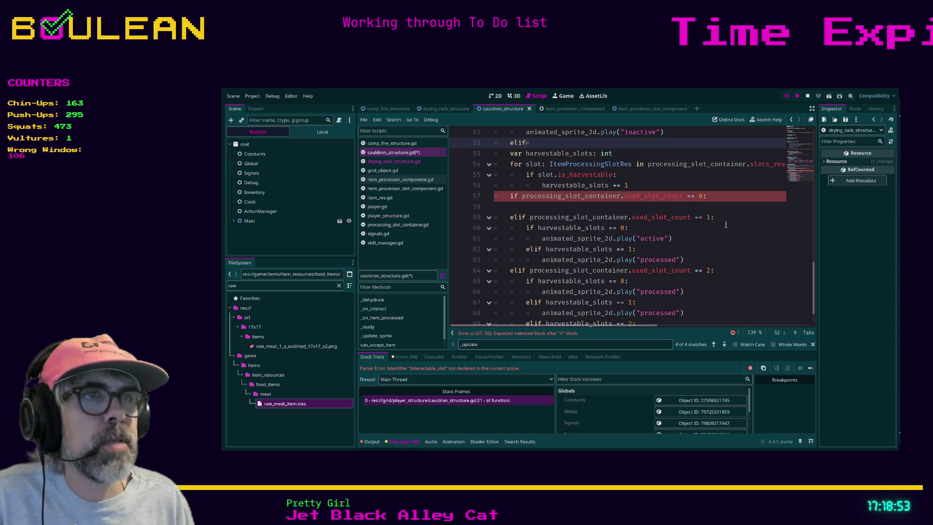
type("item")
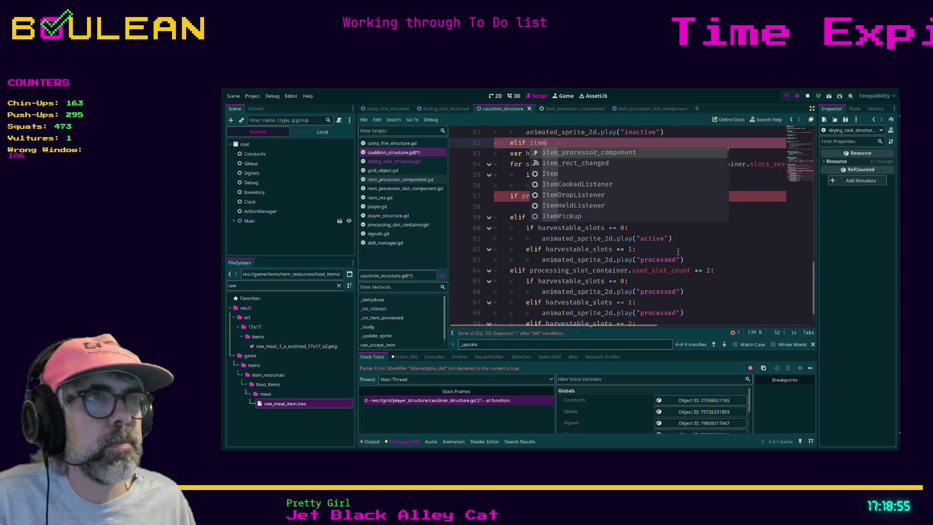
Step: Extend the elif to reference item_processor_component
scroll(683, 264, "up", 1)
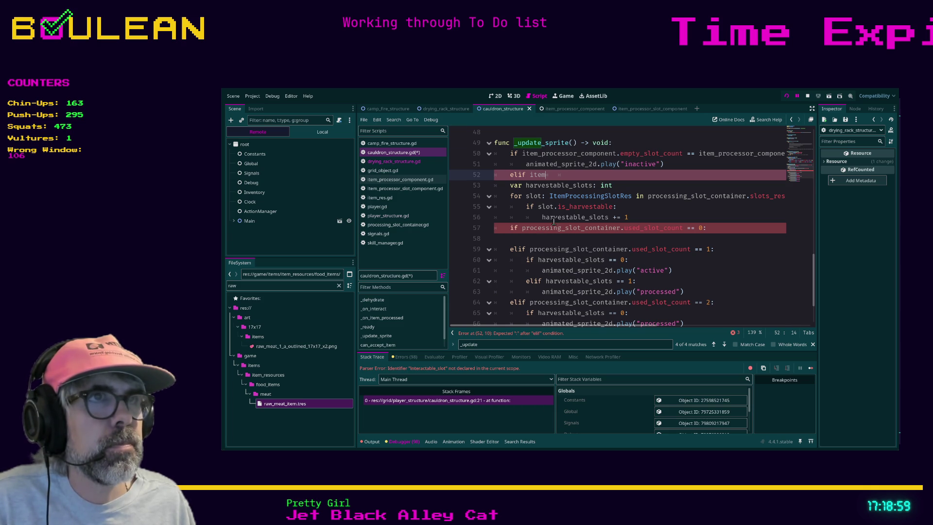
left_click(523, 153)
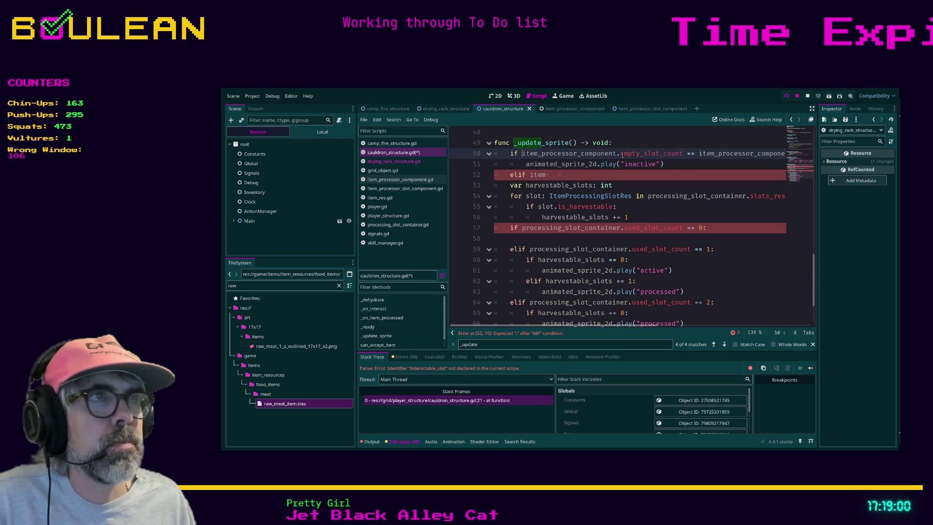
left_click(682, 153, "shift")
left_click(577, 176)
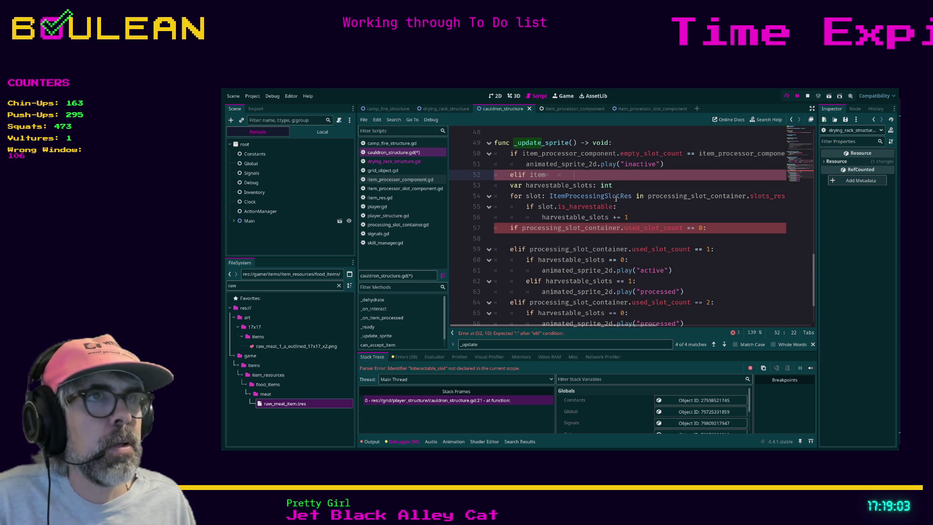
key("BackSpace")
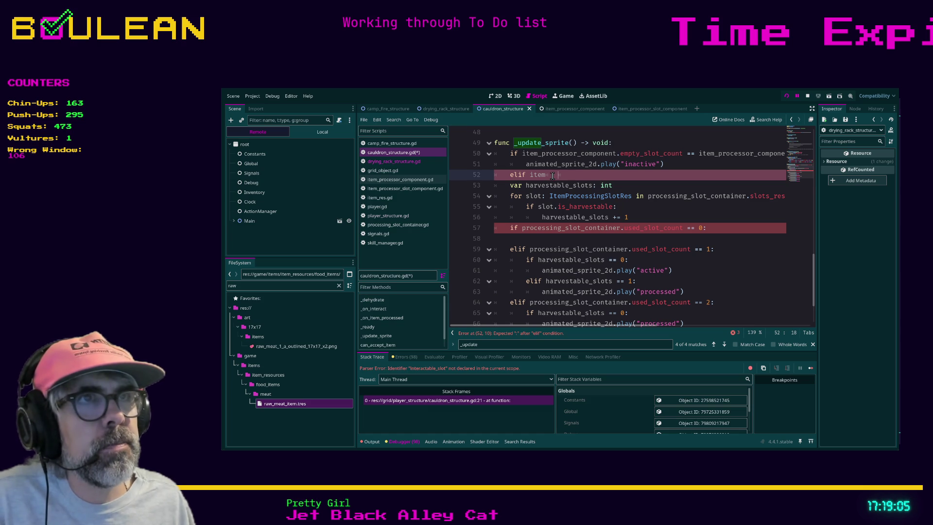
type("_")
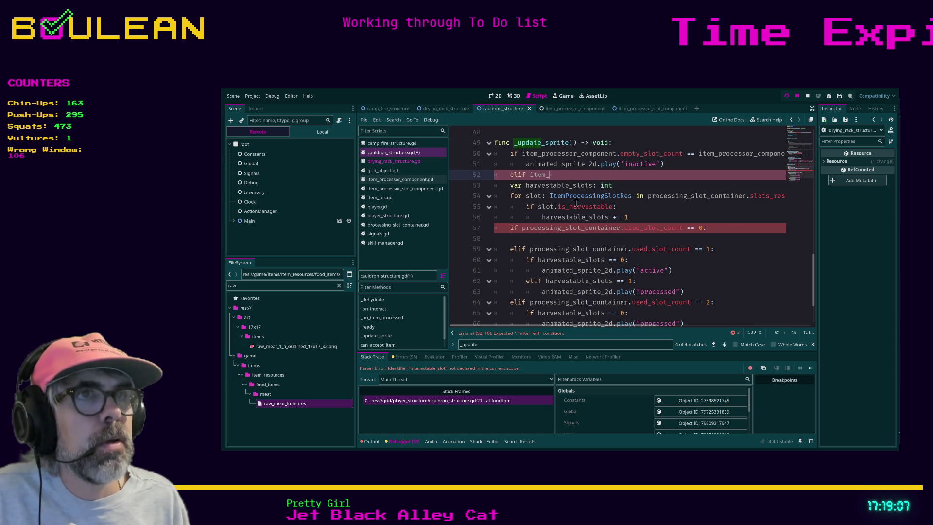
type("processor_component.")
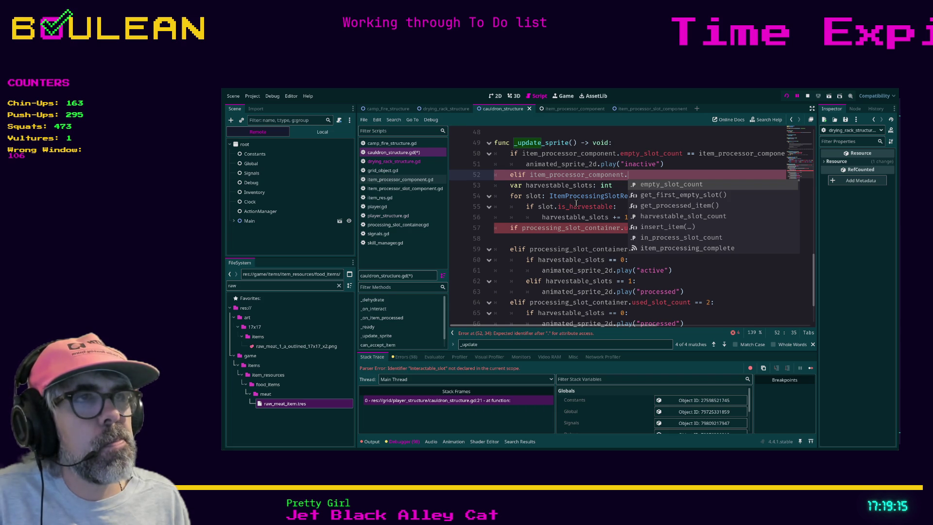
Step: Complete the condition with in_process_slot_count > 0 and open a new line below
type("process")
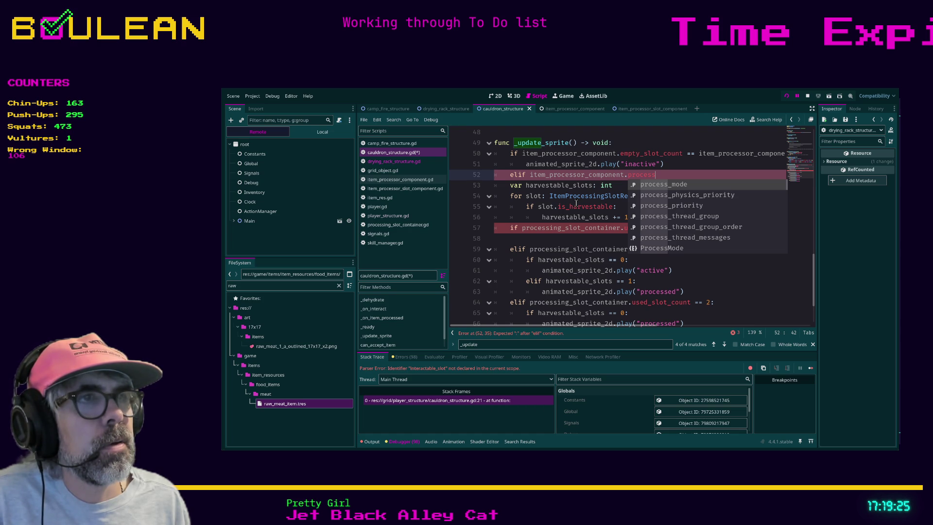
key("BackSpace")
key("BackSpace")
key("BackSpace")
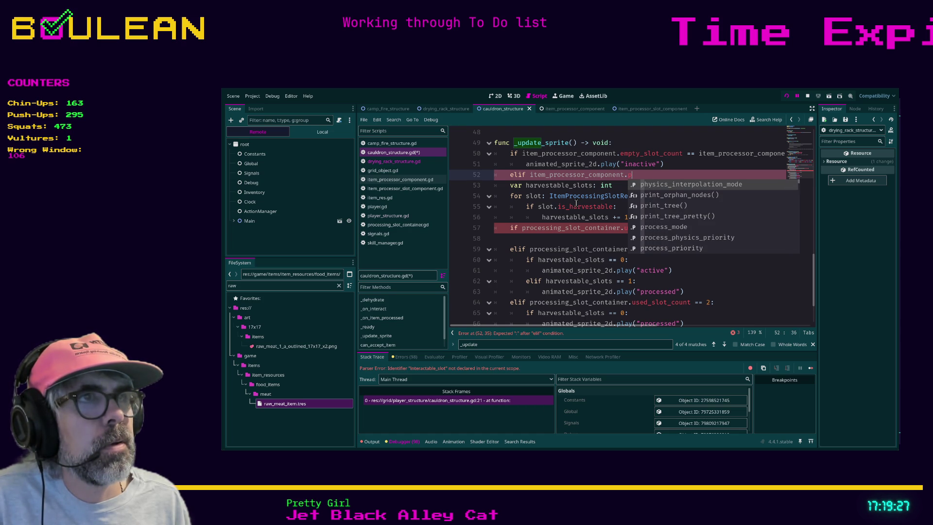
type("roce")
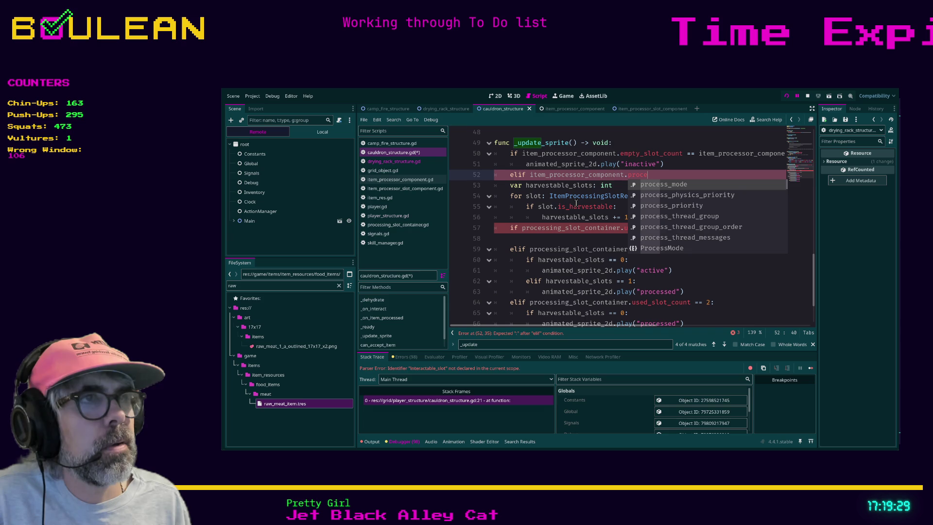
key("BackSpace")
key("BackSpace")
key("BackSpace")
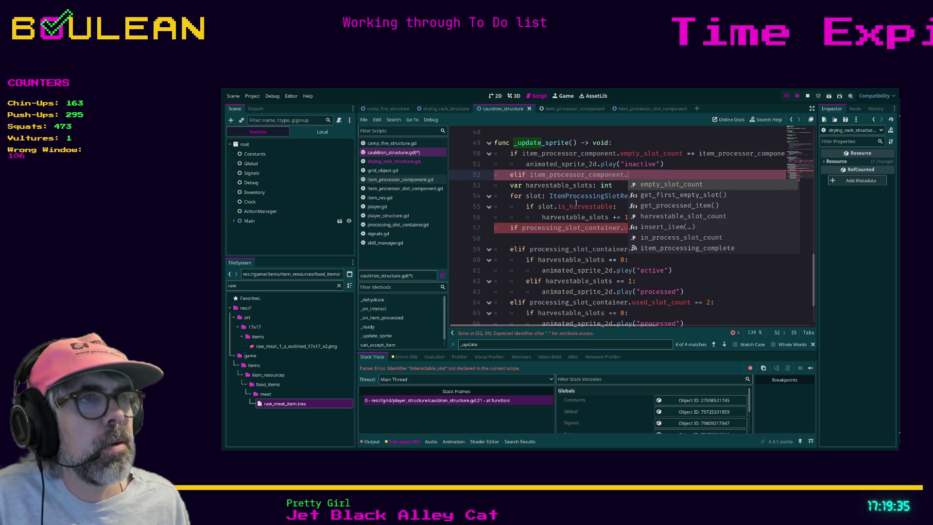
key("Down")
key("Down")
key("Down")
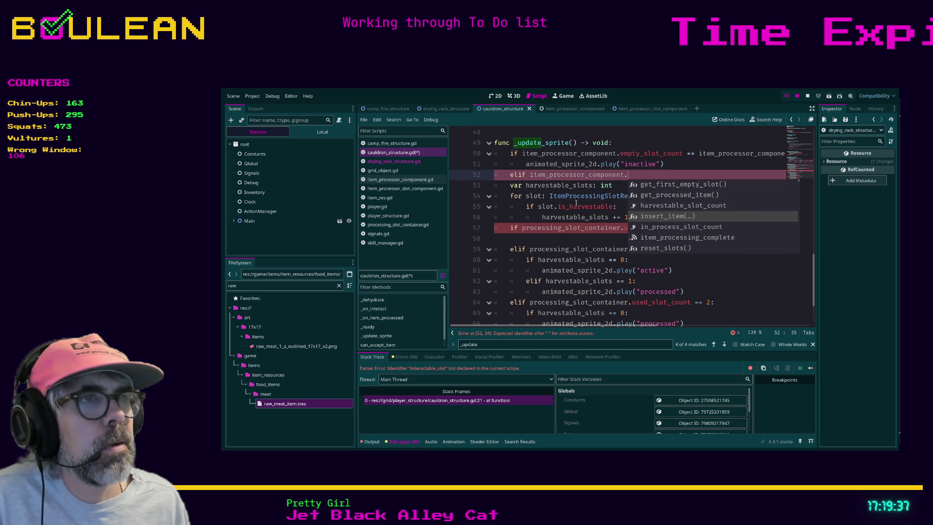
key("Down")
key("Return")
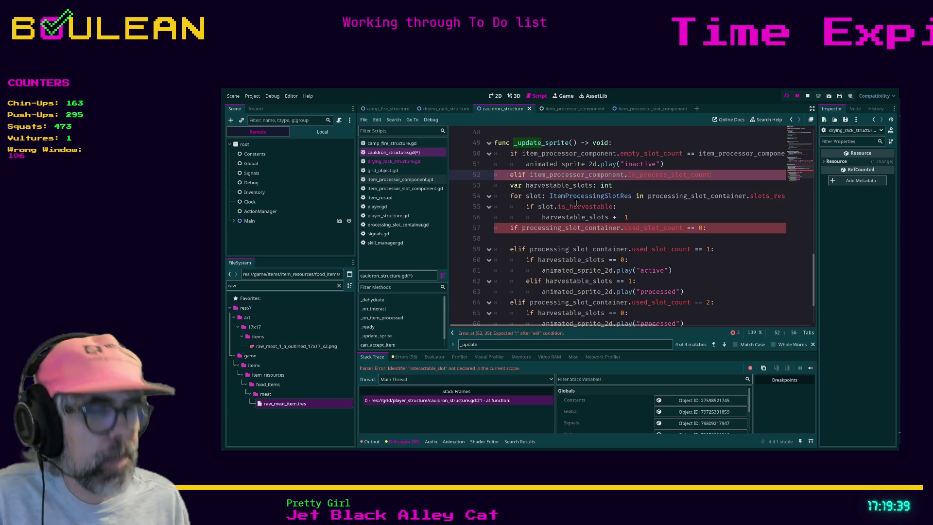
type(": > 0")
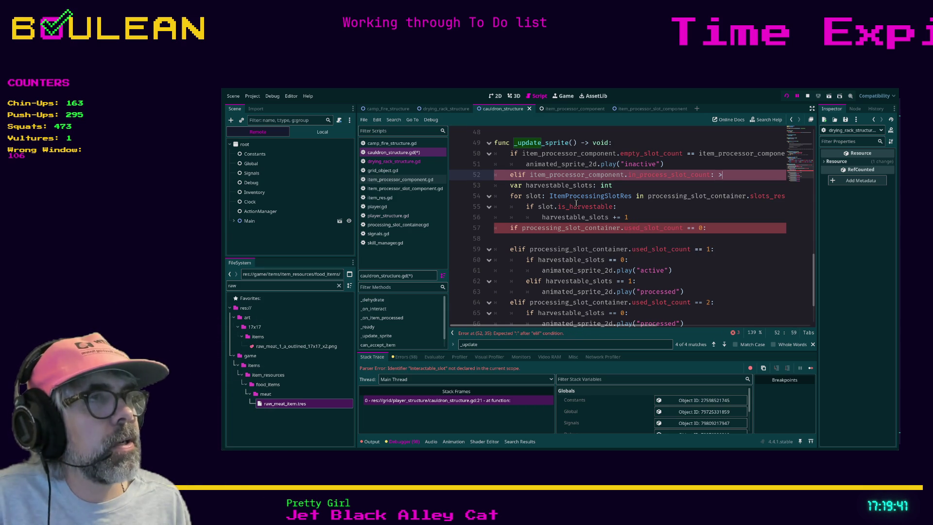
type(":")
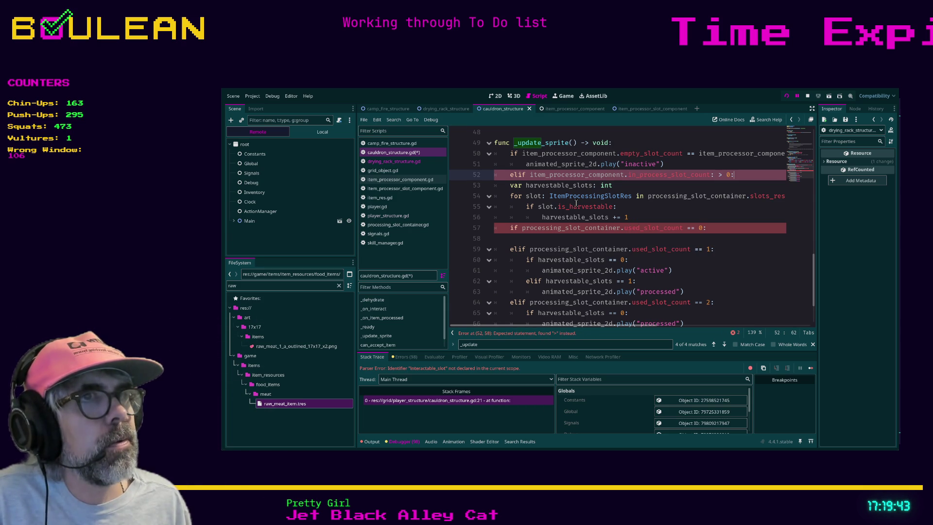
key("Return")
key("Up")
key("Up")
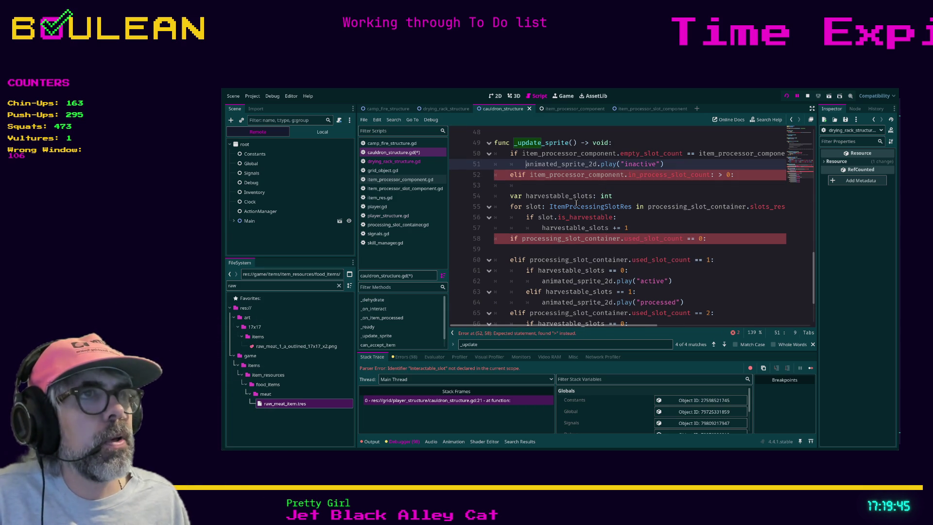
Step: Copy the play("inactive") line under the elif and change it to play("active")
key("shift+End")
key("ctrl+c")
key("Down")
key("Down")
key("ctrl+v")
key("Left")
key("Left")
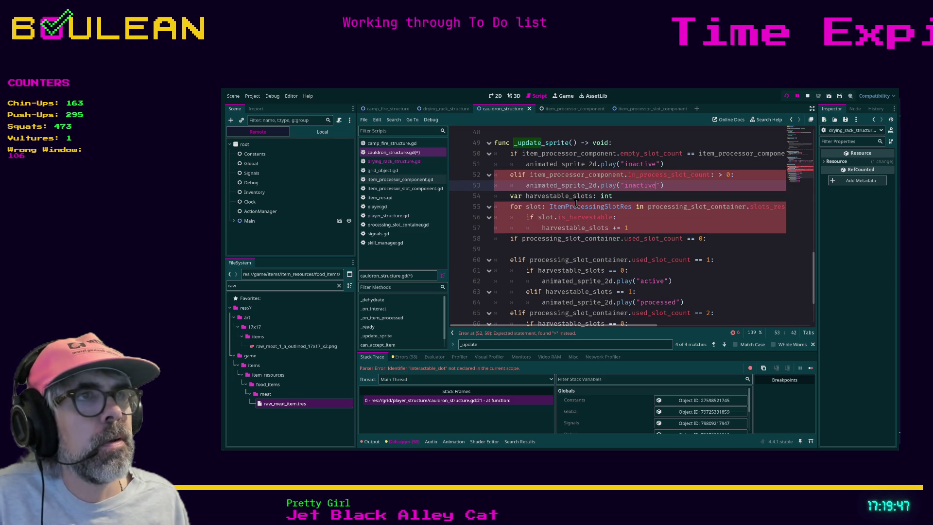
key("Left")
key("Left")
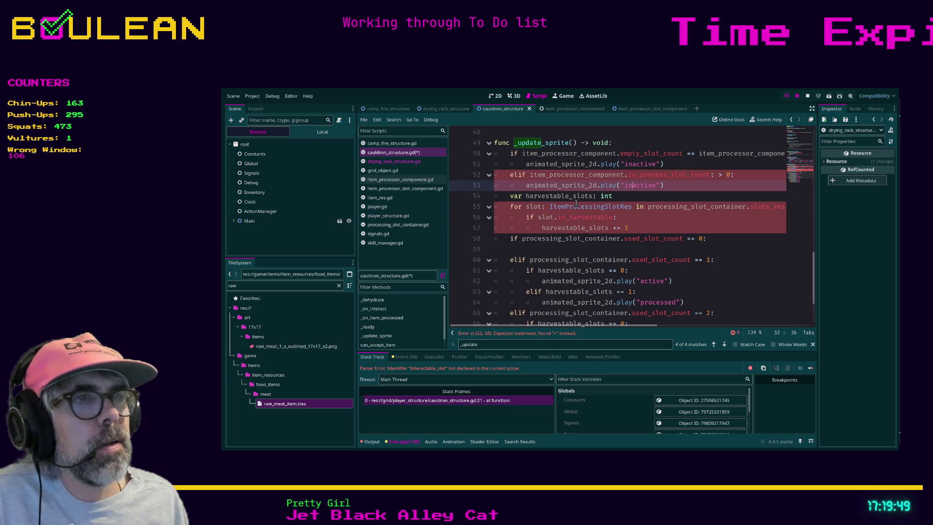
key("BackSpace")
key("BackSpace")
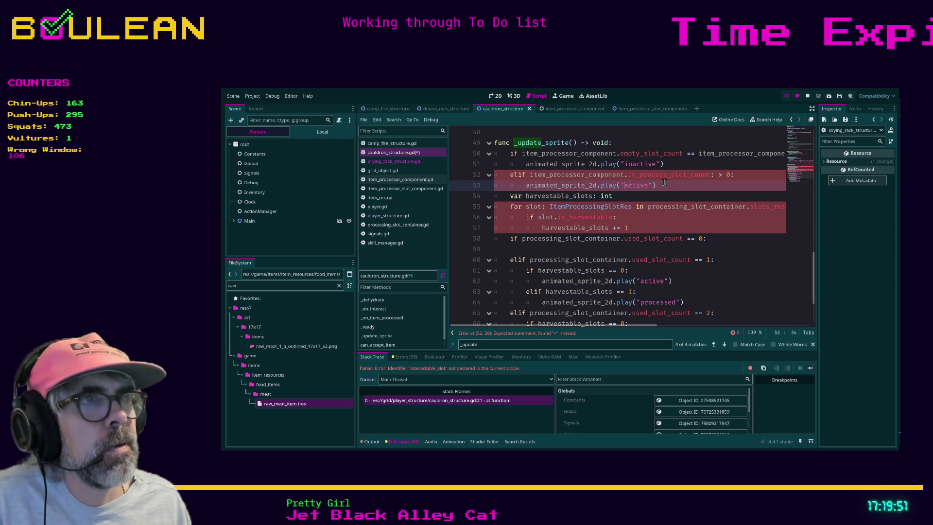
left_click(673, 186)
key("shift+Up")
key("shift+Home")
key("shift+Home")
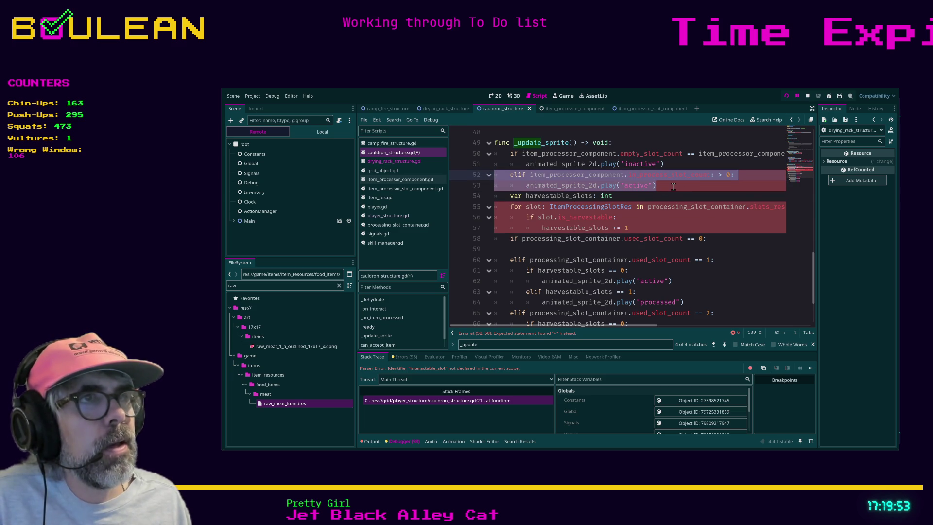
left_click(673, 186)
Step: Add an else branch playing "processed" and remove the stray colon on line 52
key("Return")
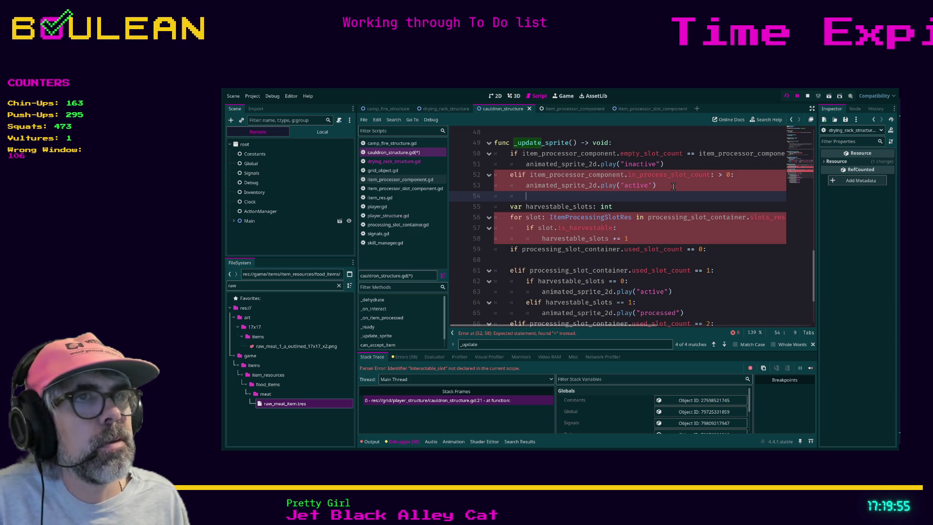
type("el")
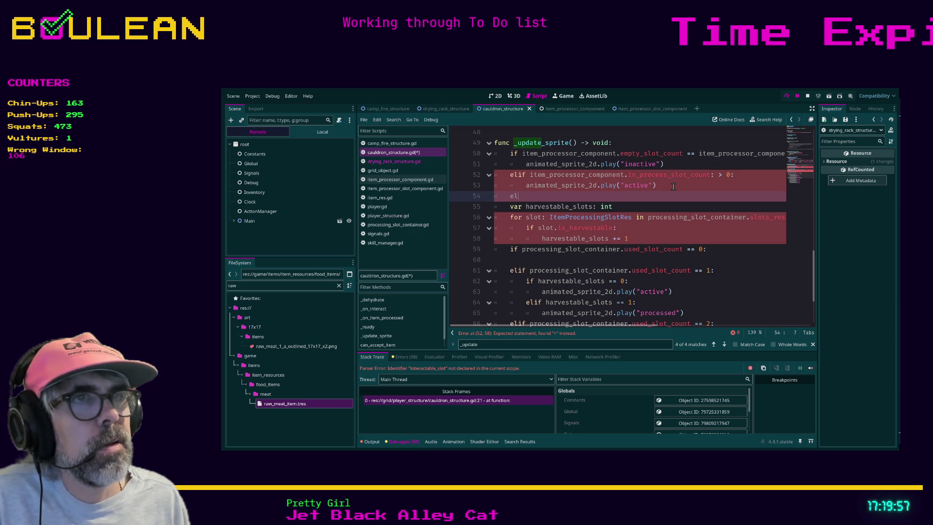
type("se:")
key("Return")
type("ani")
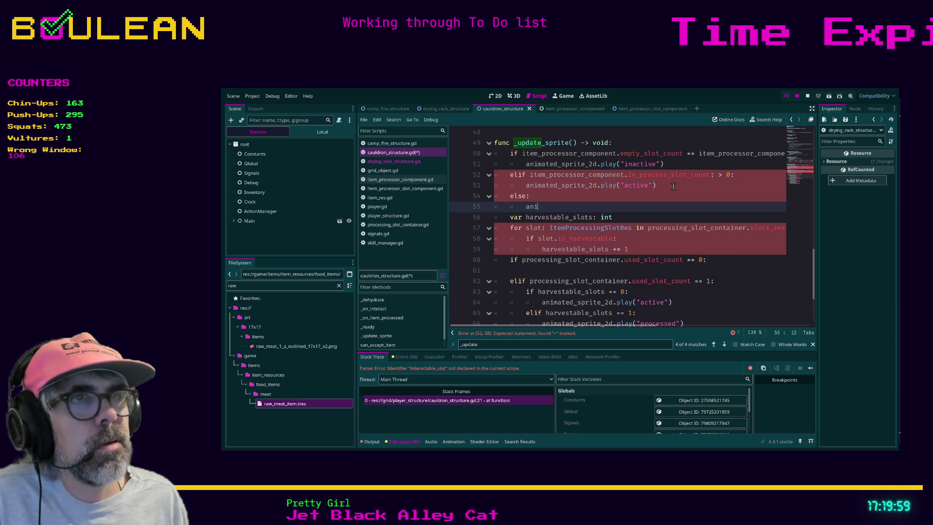
type("mated_sprite")
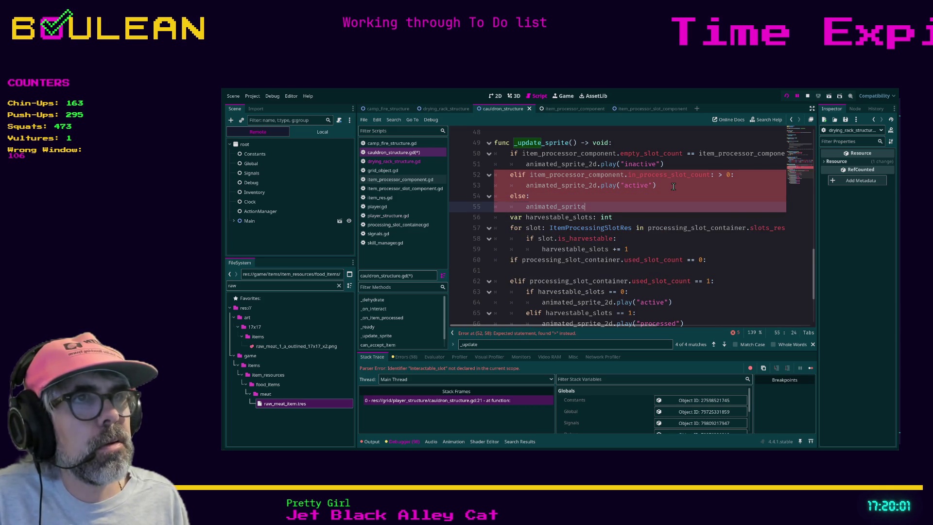
type("_2d.play(")
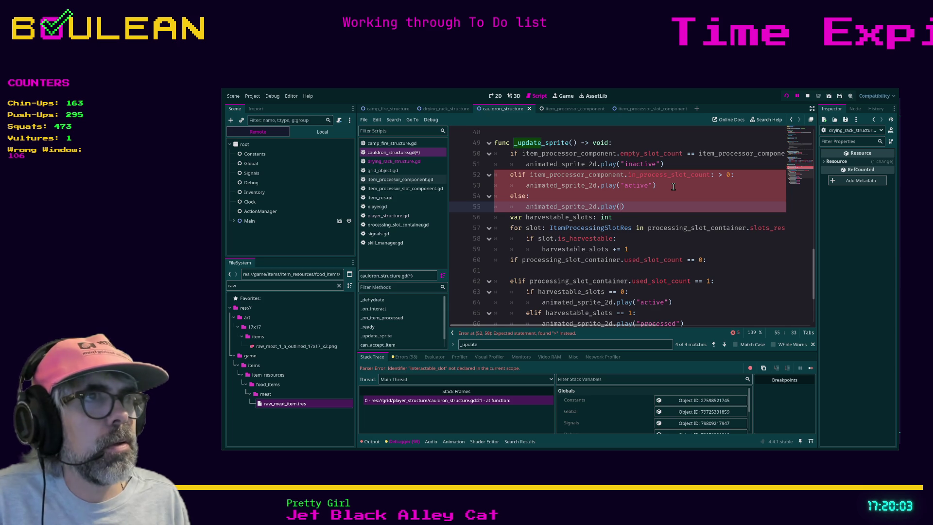
type("\"processed")
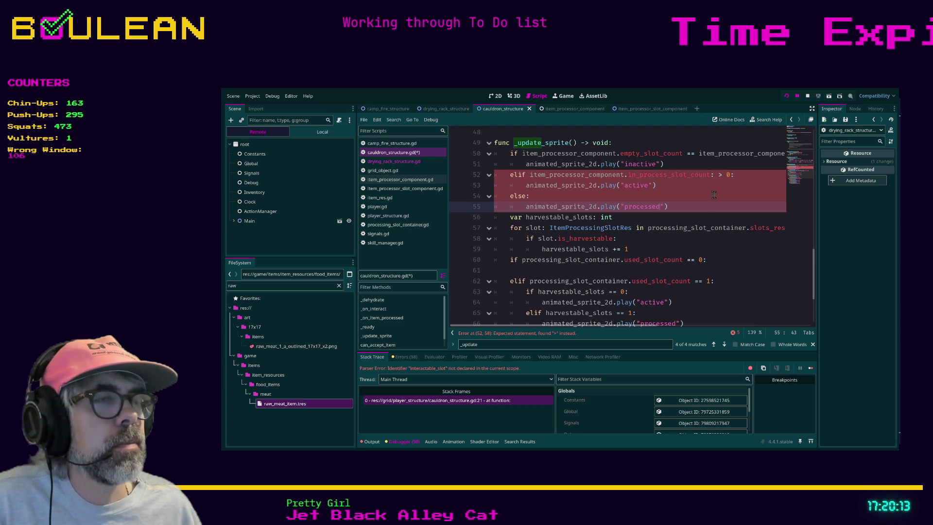
left_click(723, 175)
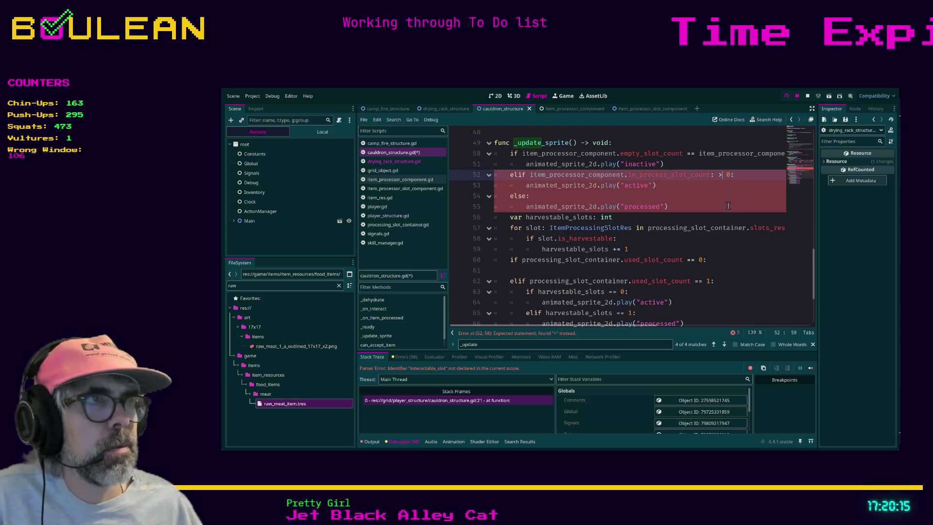
key("BackSpace")
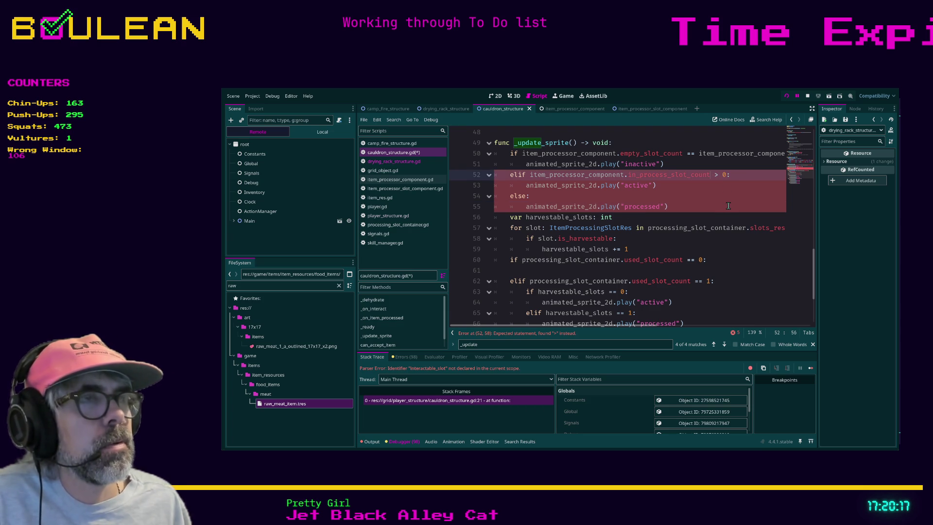
left_click(676, 199)
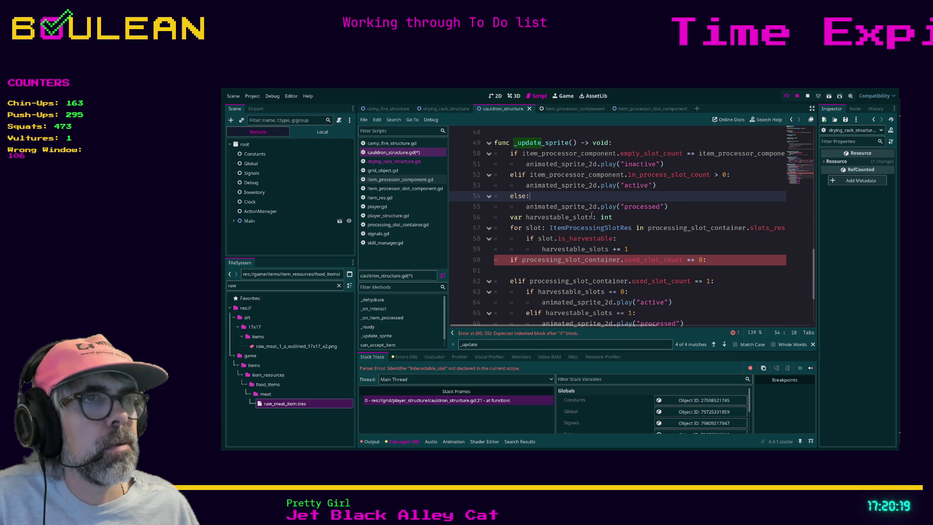
Step: Delete the old slot-count sprite logic and save cauldron_structure.gd
mouse_move(507, 218)
left_mouse_down()
mouse_move(559, 249)
mouse_move(622, 316)
mouse_move(631, 272)
mouse_move(659, 321)
left_mouse_up()
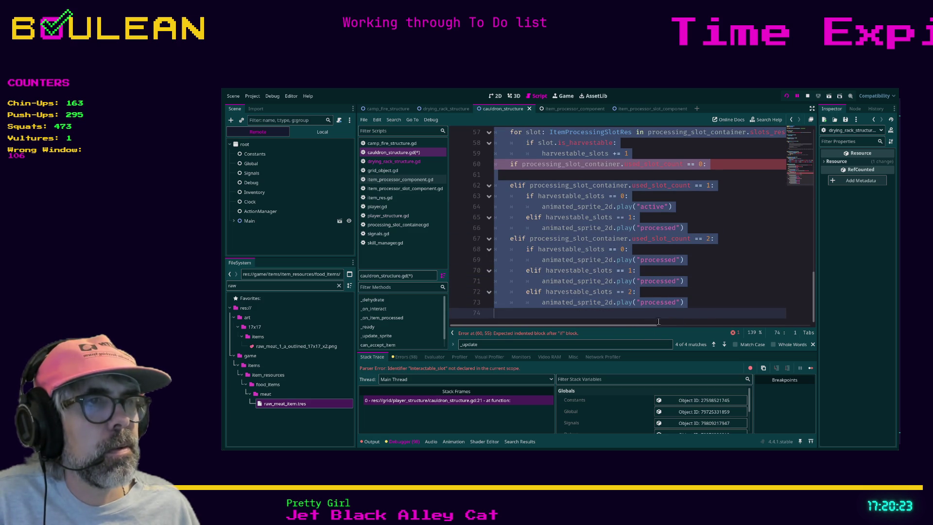
key("BackSpace")
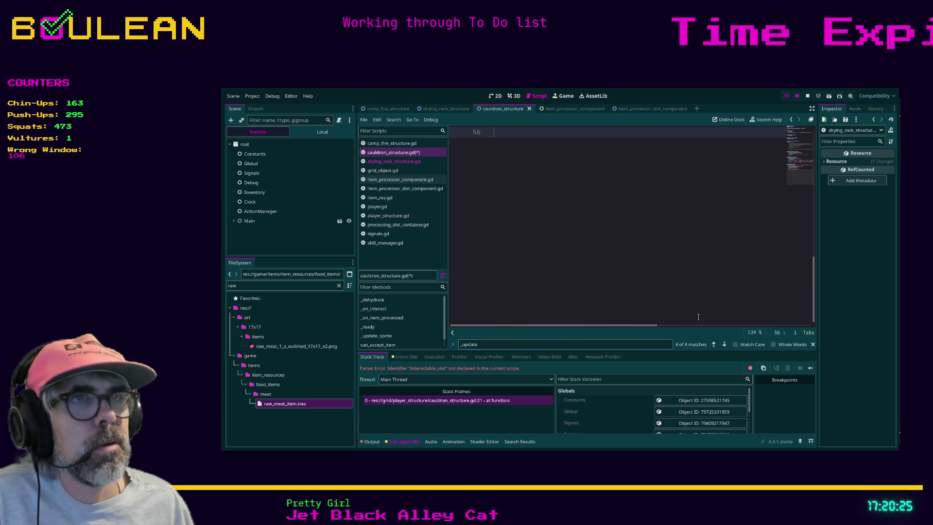
key("Up")
key("End")
key("Delete")
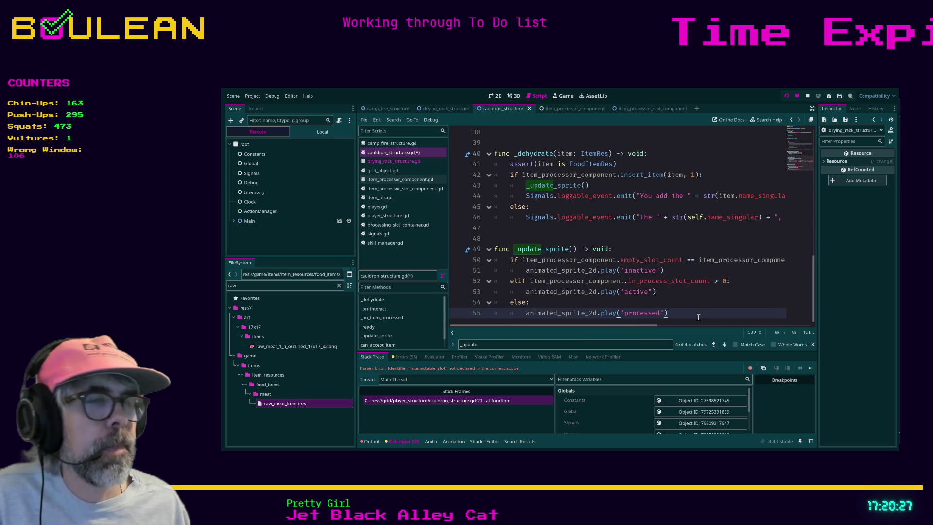
key("ctrl+s")
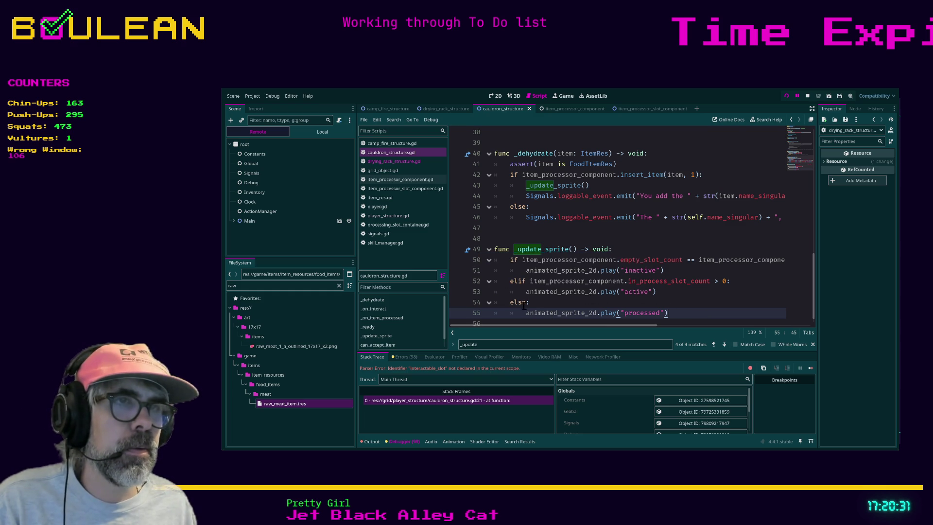
Step: Stop the running game and return to cauldron_structure.gd
left_click(572, 241)
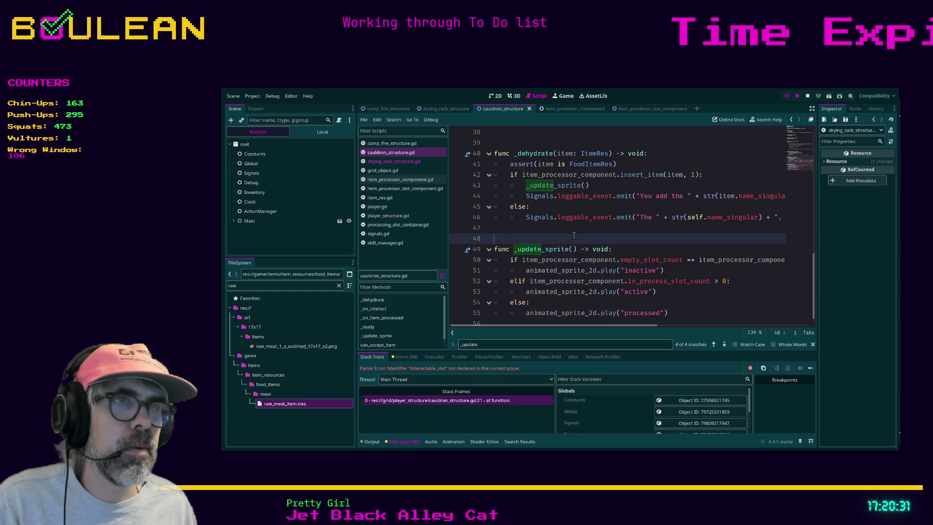
left_click(393, 161)
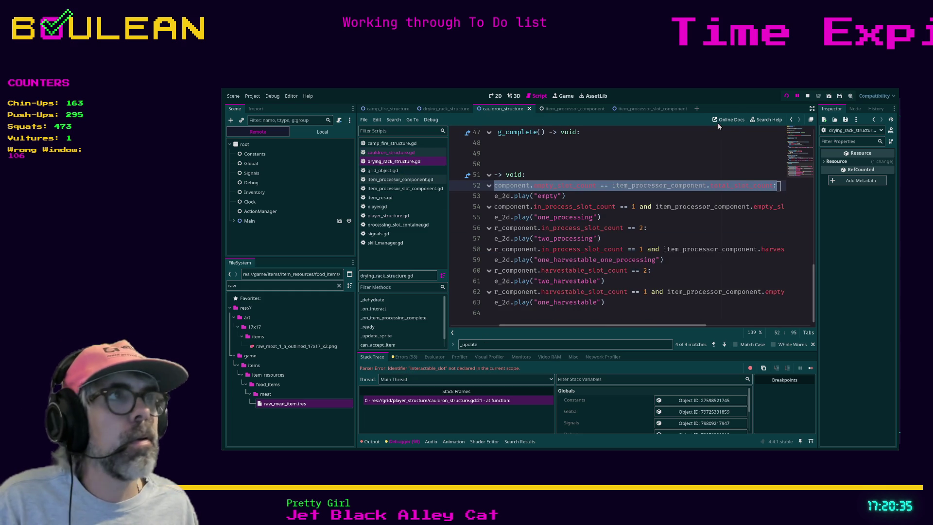
left_click(807, 96)
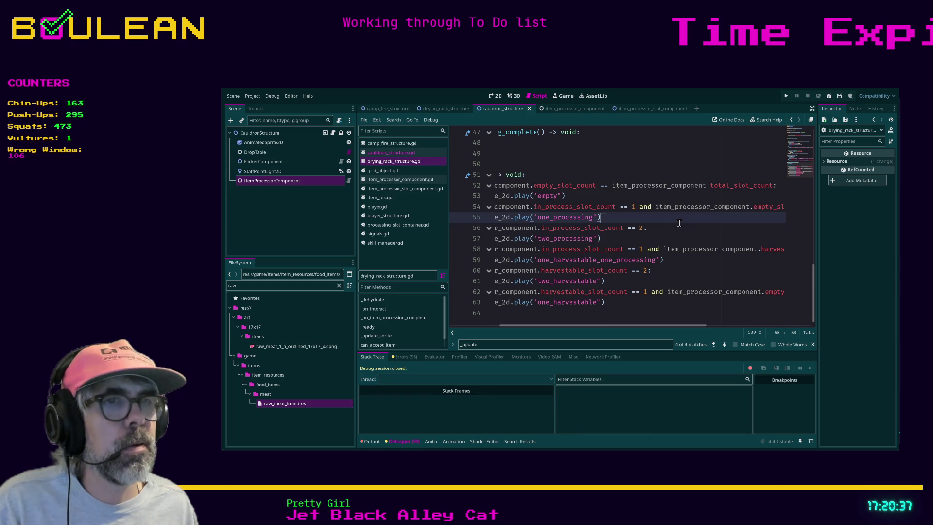
left_click(391, 152)
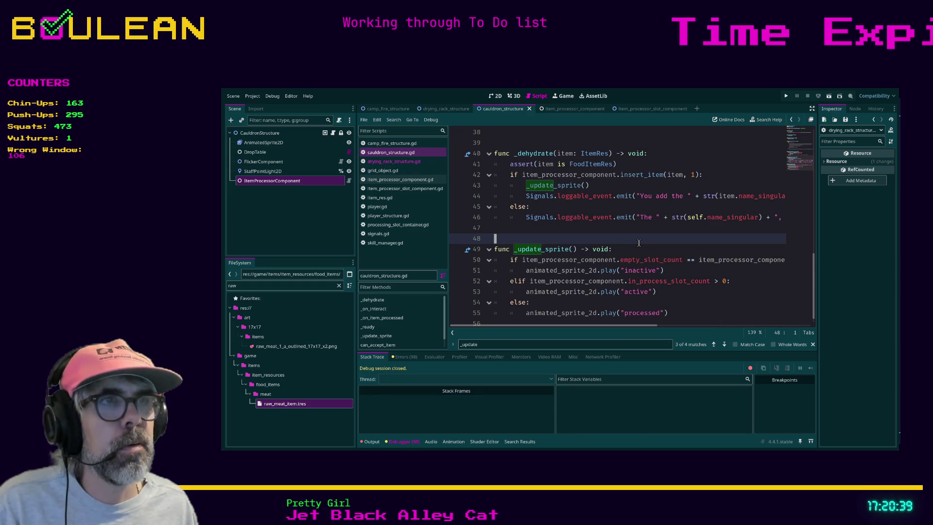
Step: Run the game, equip the torch from hotbar slot 1, walk one tile west, then quit
key("F5")
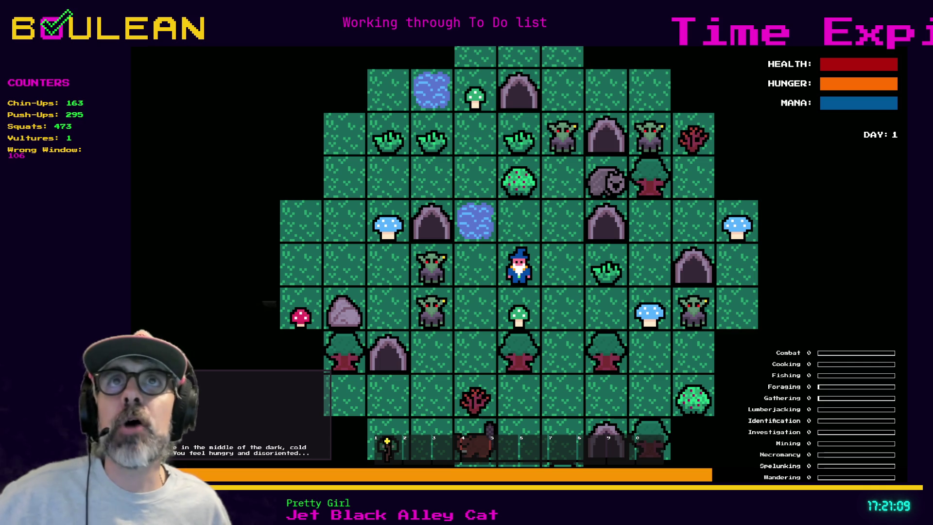
key("1")
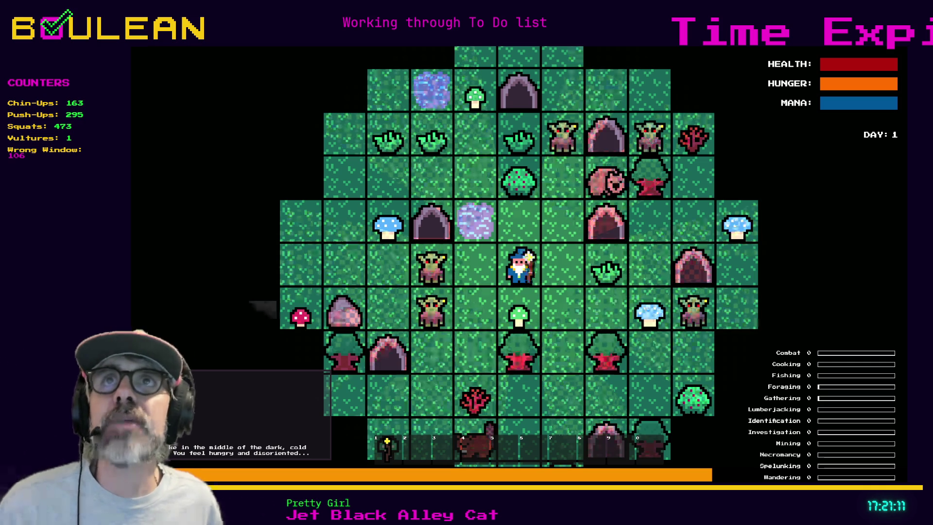
key("Left")
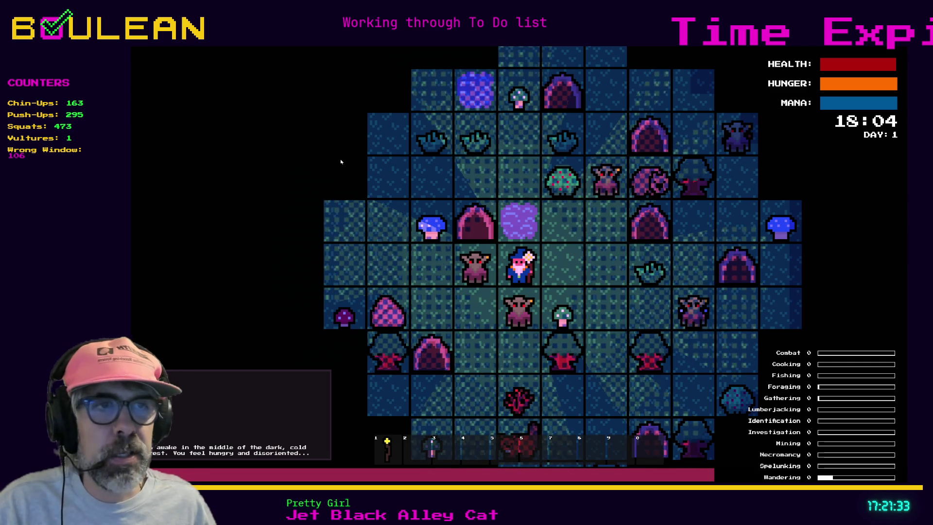
key("Escape")
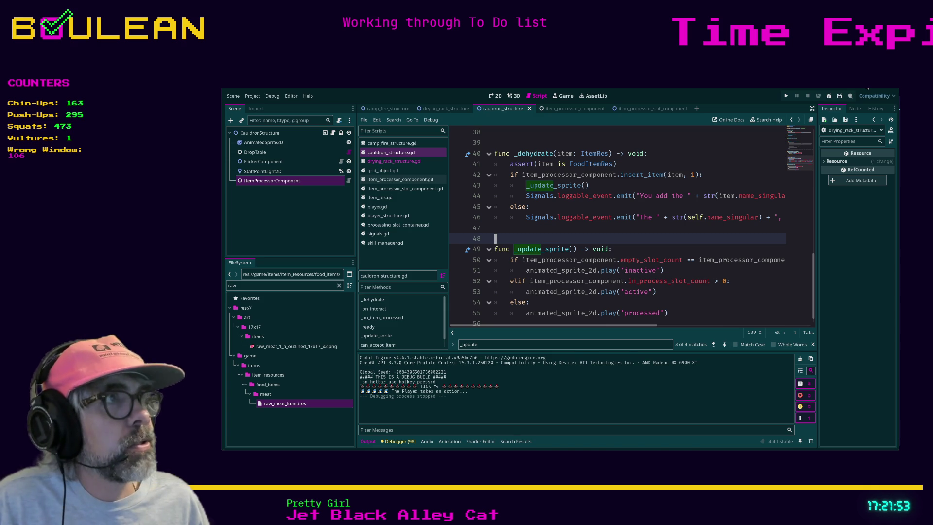
Step: In Obsidian, open Outcaster/Drawing 2025-11-08 15.23.39 via the quick switcher
key("alt+Tab")
scroll(500, 263, "down", 3)
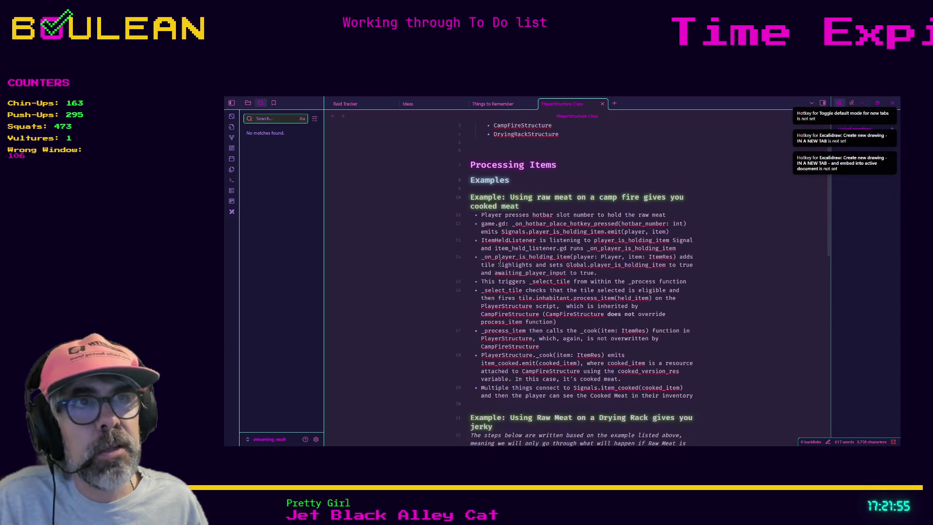
scroll(500, 263, "up", 1)
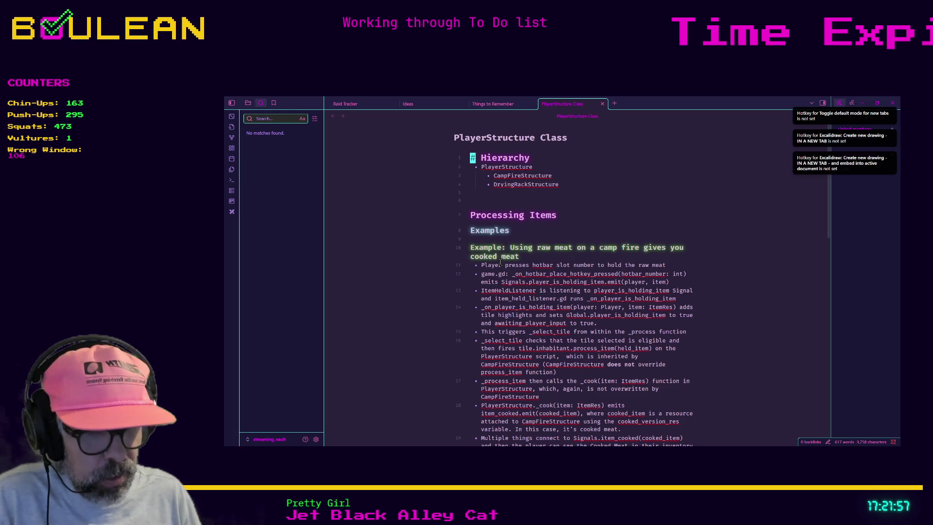
key("ctrl+o")
type("d")
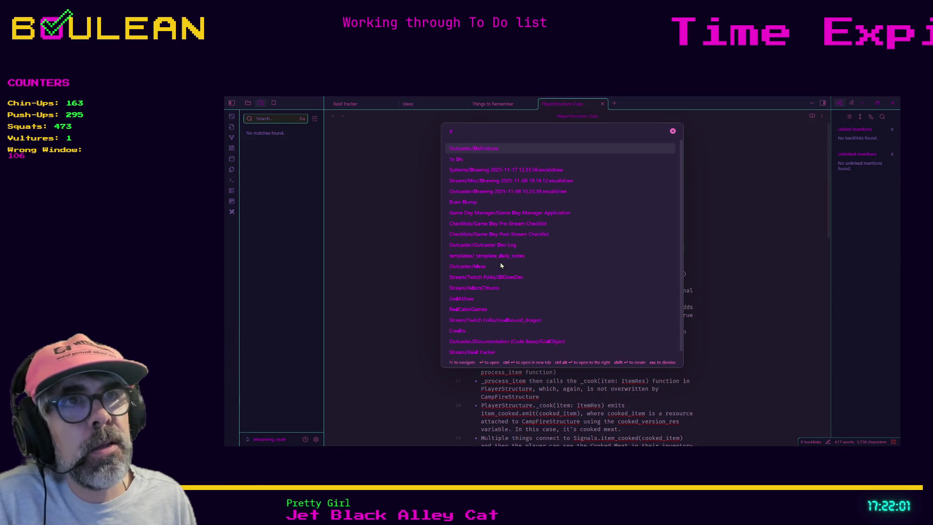
key("Down")
key("Down")
key("Down")
key("Down")
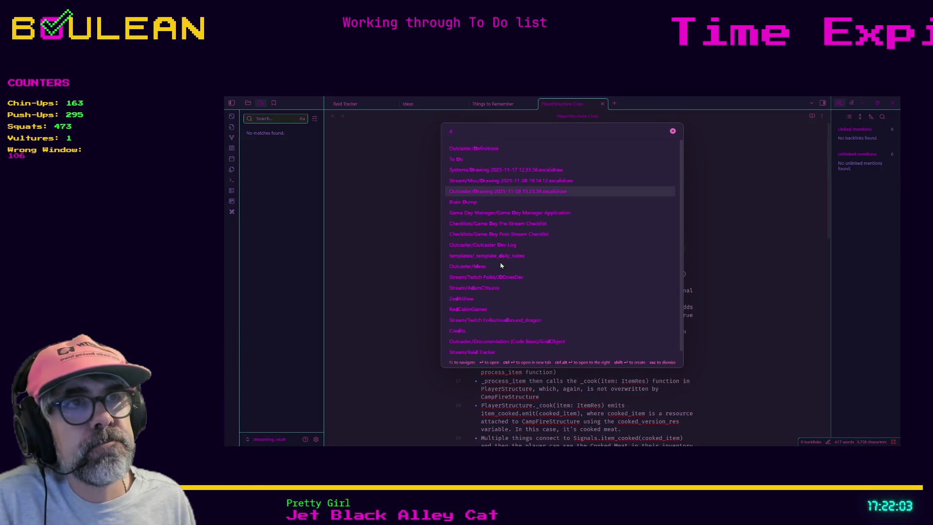
key("Return")
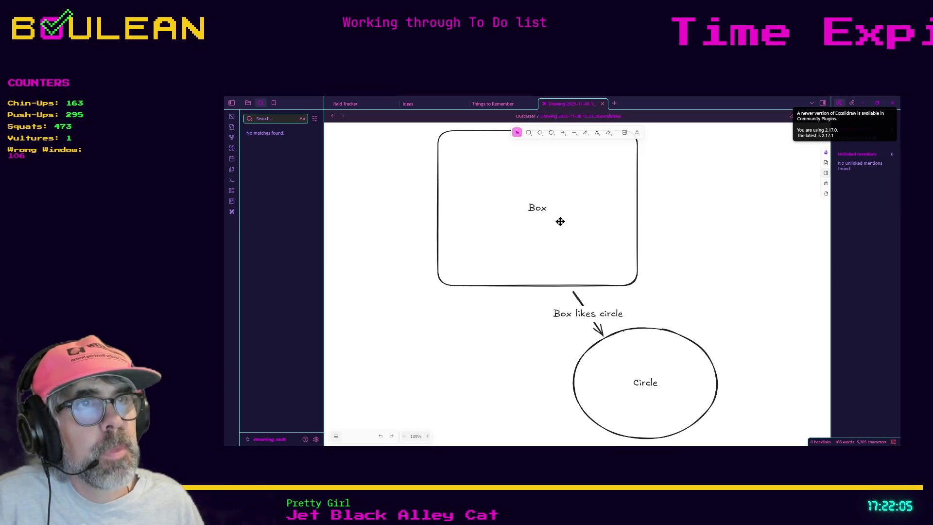
Step: Switch the box-and-circle Excalidraw drawing's canvas to dark mode
scroll(557, 219, "down", 2)
scroll(600, 183, "up", 3)
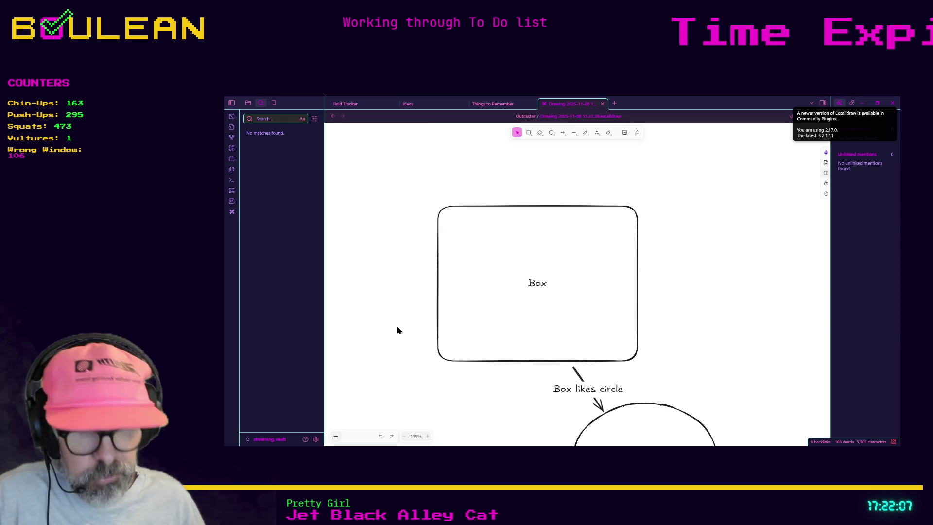
left_click(316, 440)
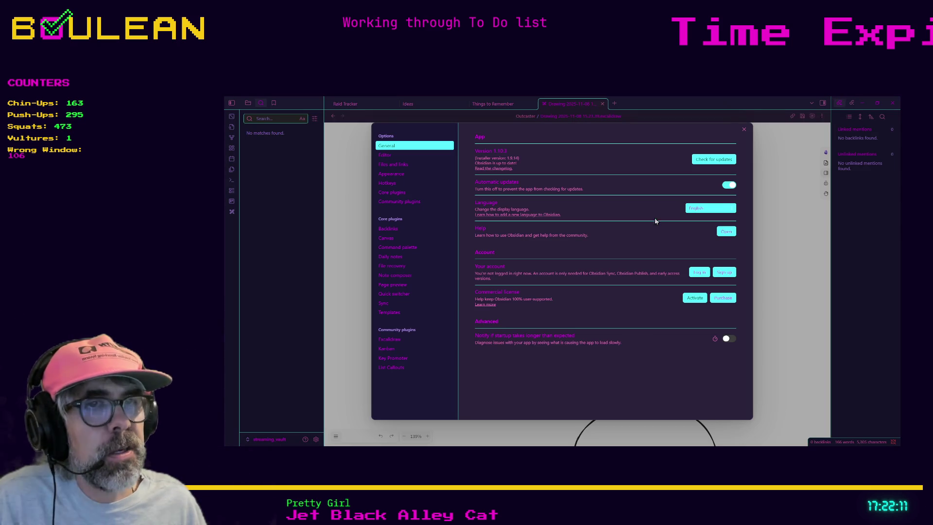
left_click(355, 336)
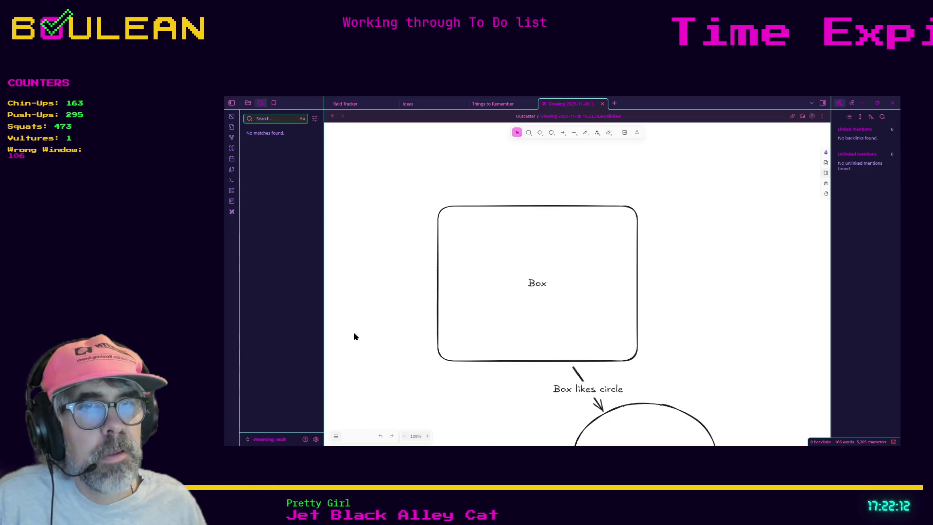
left_click(336, 436)
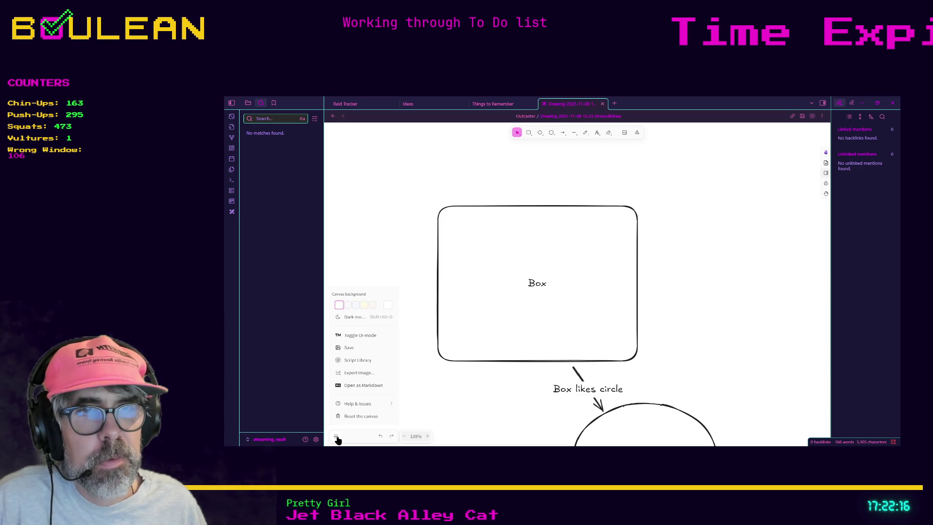
left_click(356, 320)
left_click(425, 237)
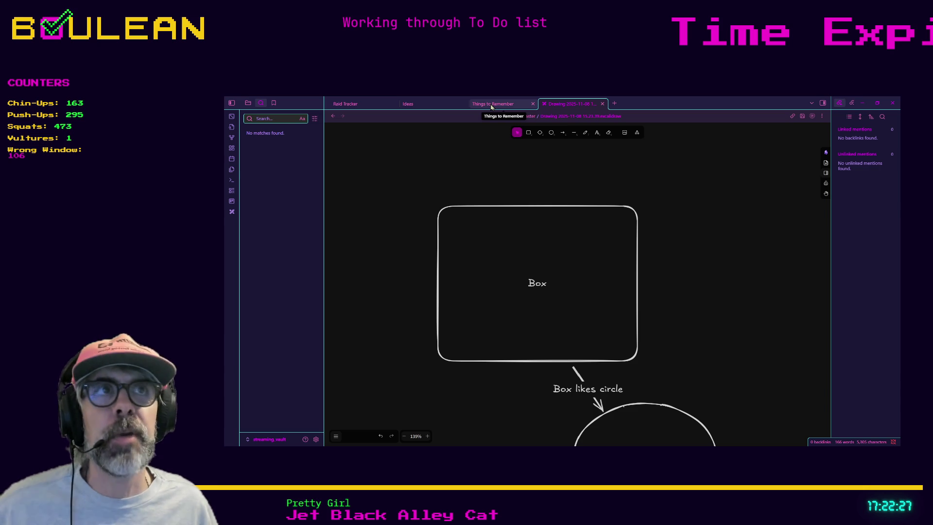
Step: Glance at the Things to Remember note, then return to the PlayerStructure Class note
left_click(491, 105)
left_click(565, 105)
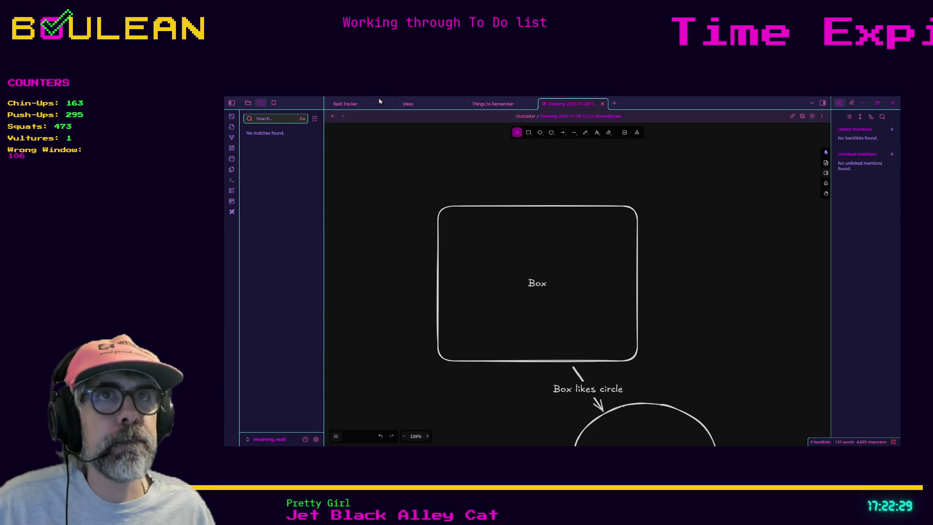
left_click(338, 115)
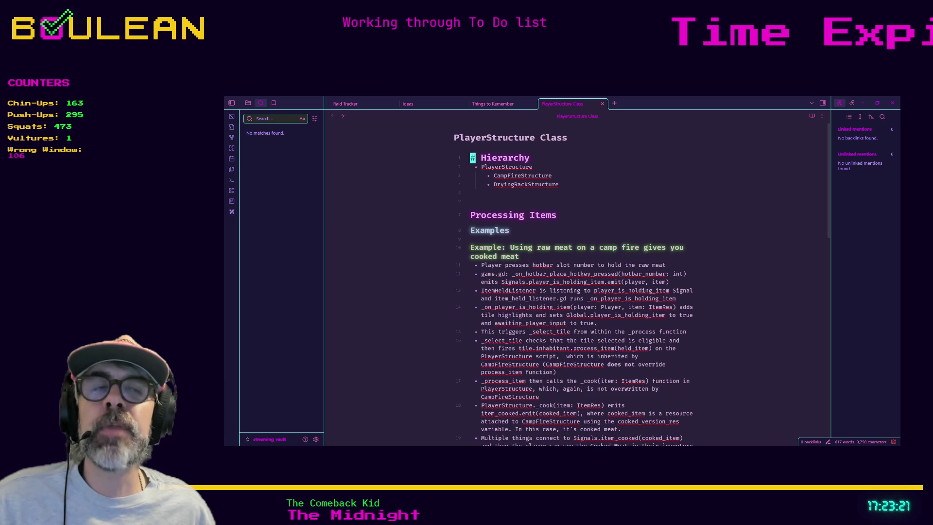
Step: Minimise Obsidian and return to Godot on the cauldron_structure.gd script
left_click(861, 103)
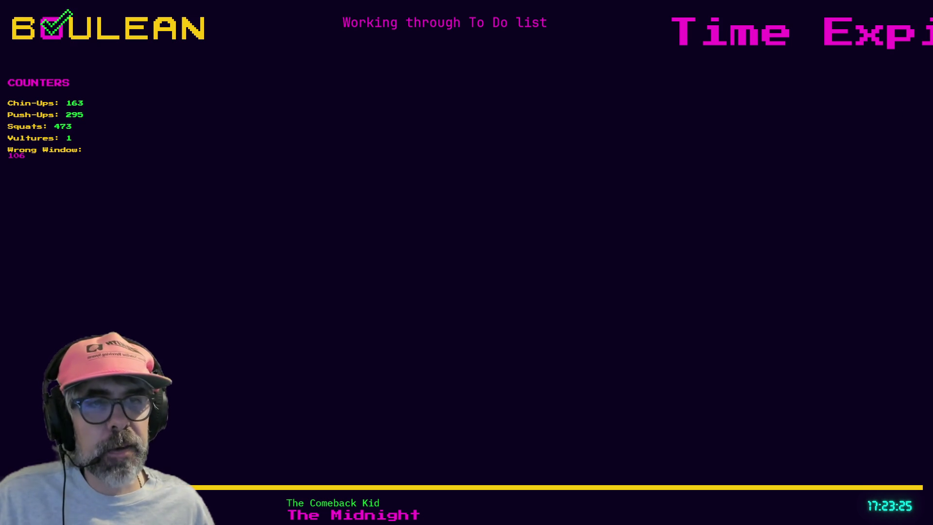
key("alt+Tab")
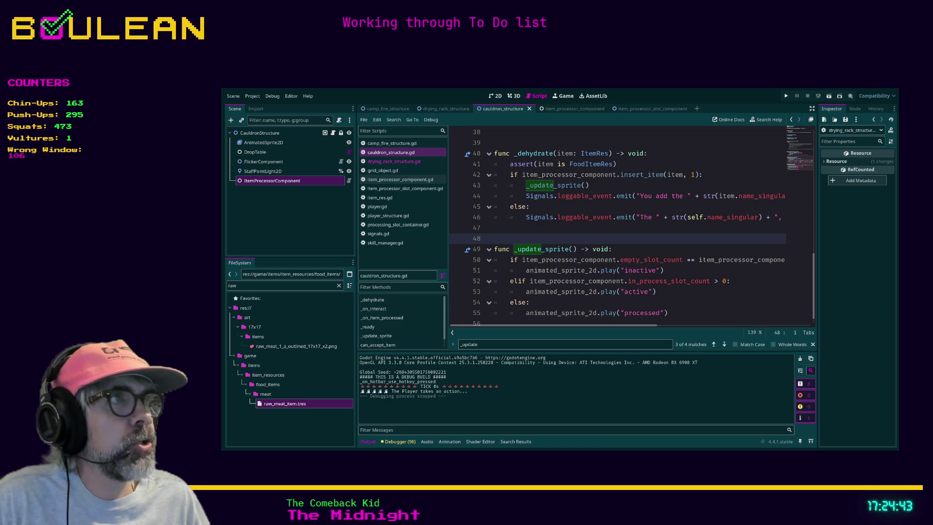
Step: Browse the store's Shoes and Suits categories and add the $200 Nike shoes to the cart
key("alt+Tab")
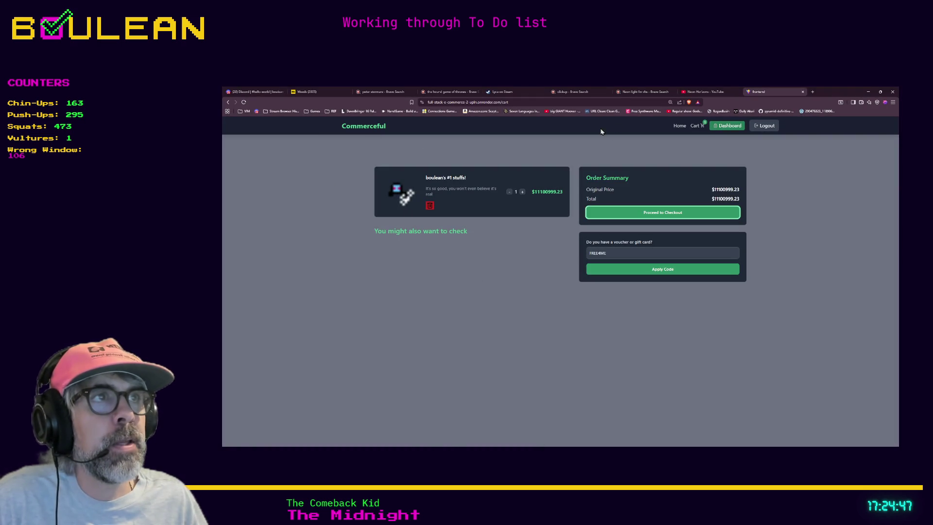
left_click(679, 126)
left_click(677, 254)
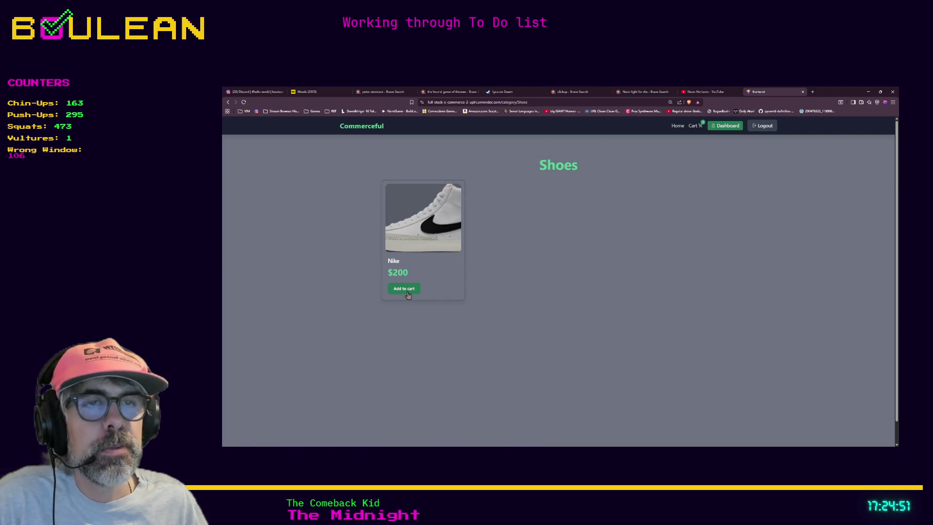
left_click(677, 128)
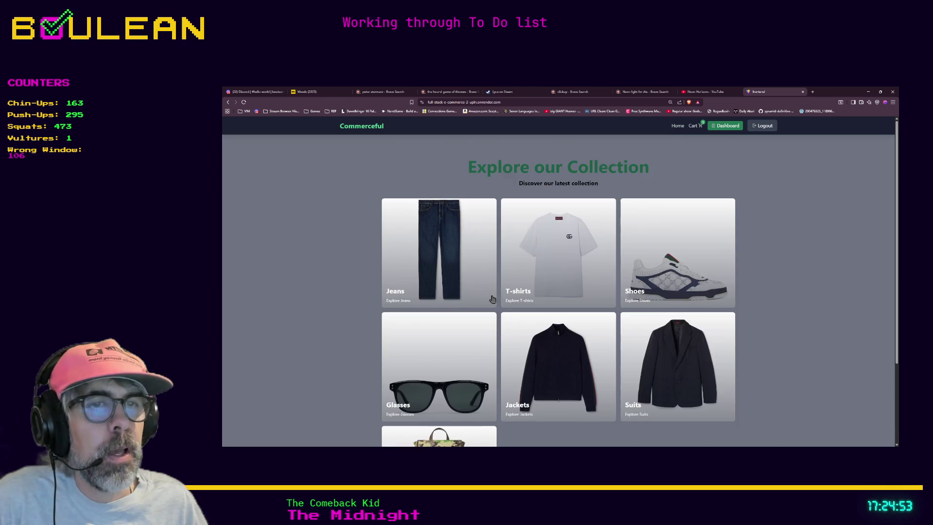
scroll(488, 300, "down", 3)
left_click(678, 258)
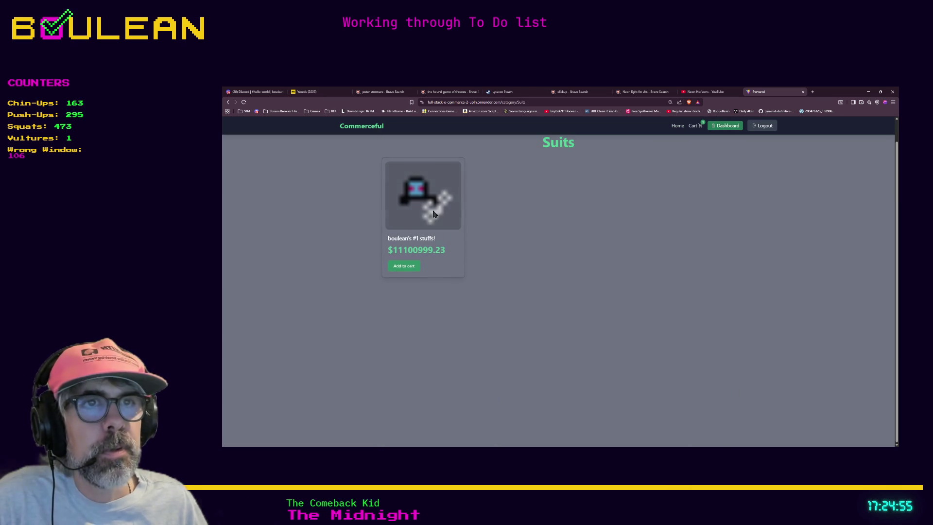
left_click(678, 126)
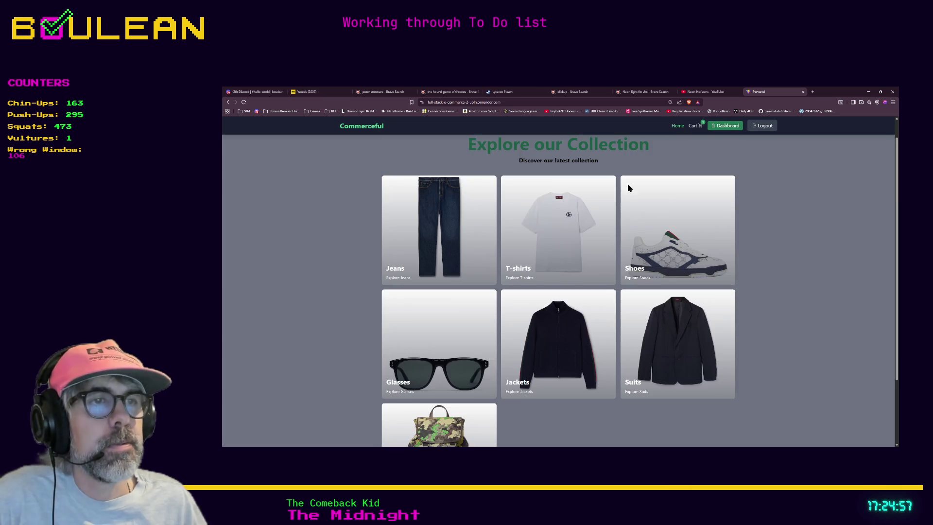
left_click(678, 243)
left_click(412, 271)
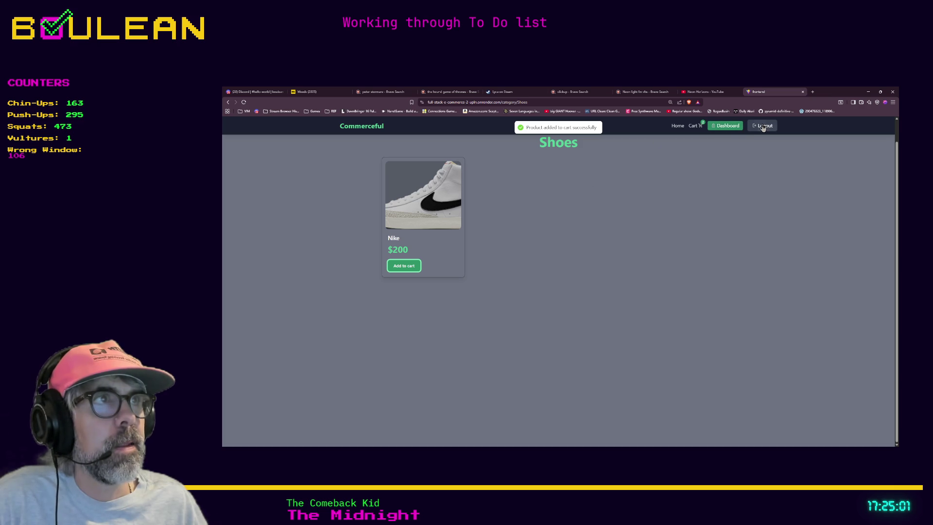
Step: Remove the first cart item and proceed to checkout with the $200 shoes
left_click(693, 127)
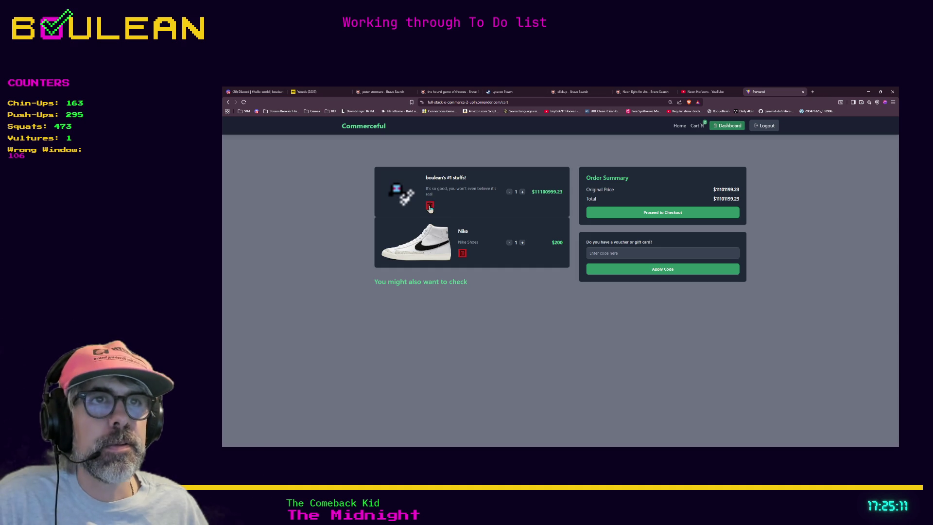
left_click(430, 206)
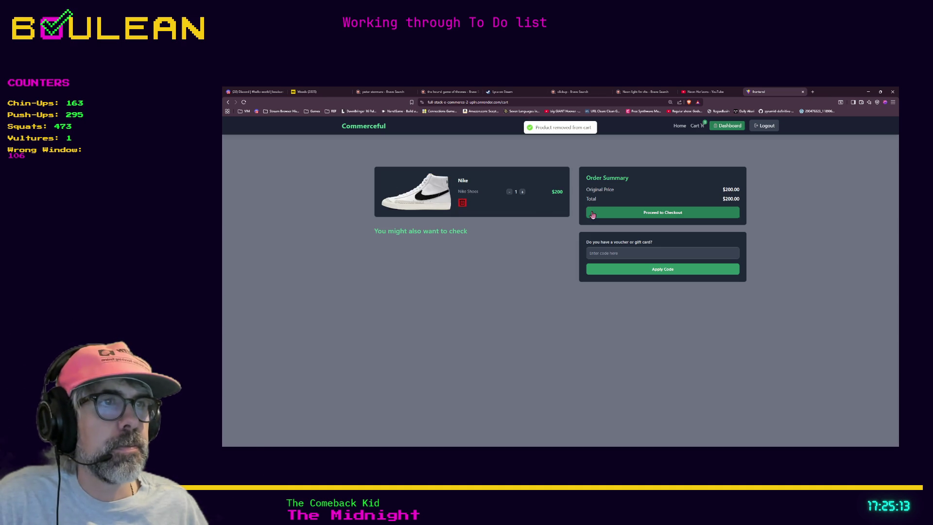
left_click(625, 213)
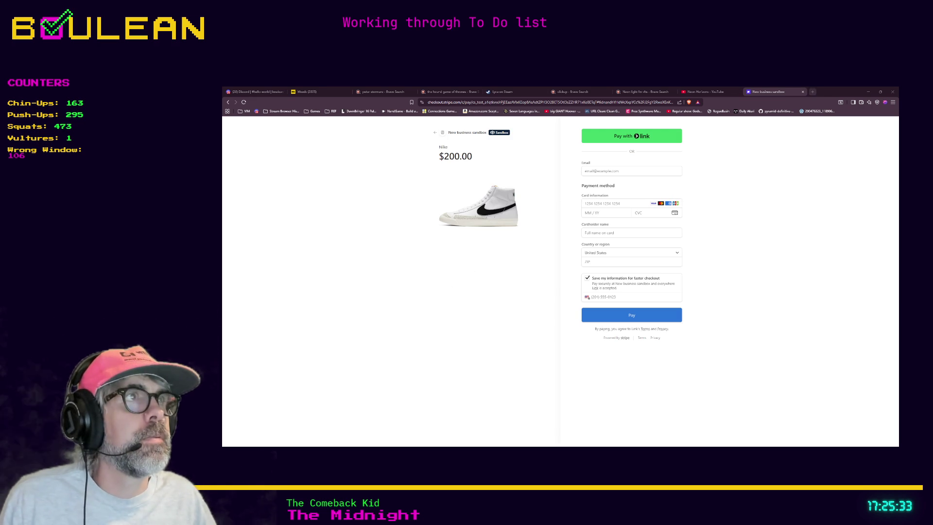
Step: Load tyrebyt.es/story in a new tab to reach the public_tim_story document
left_click(812, 91)
type("tyrebyt.es/story")
key("Return")
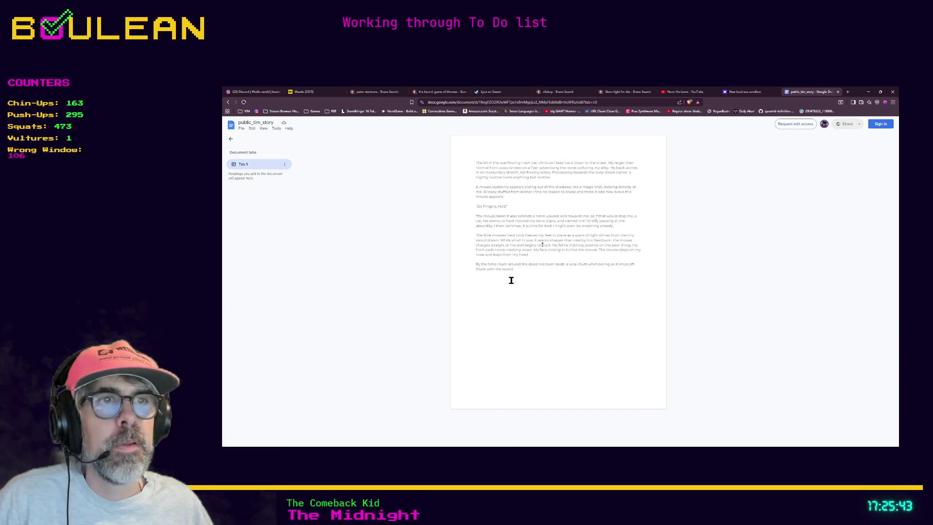
Step: Enlarge the public_tim_story view by three zoom steps, glancing through its command menu
key("ctrl+plus")
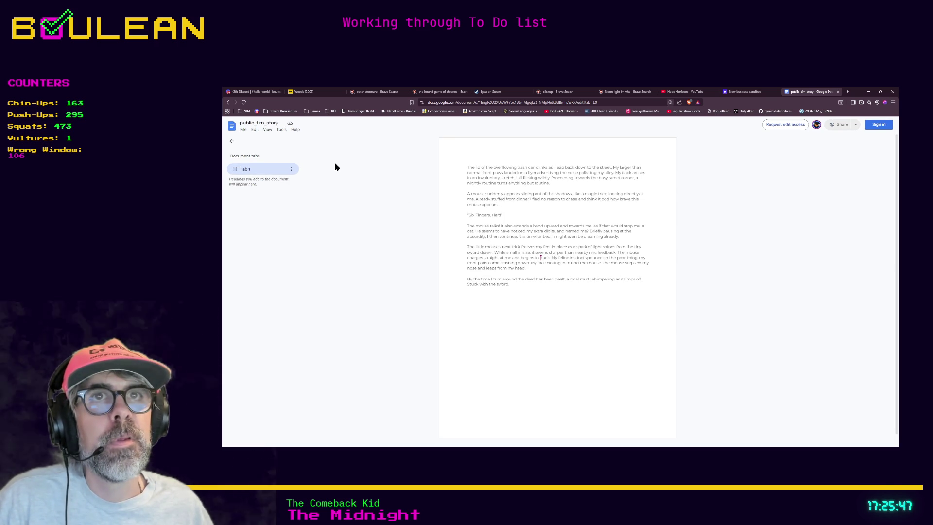
left_click(282, 129)
mouse_move(268, 129)
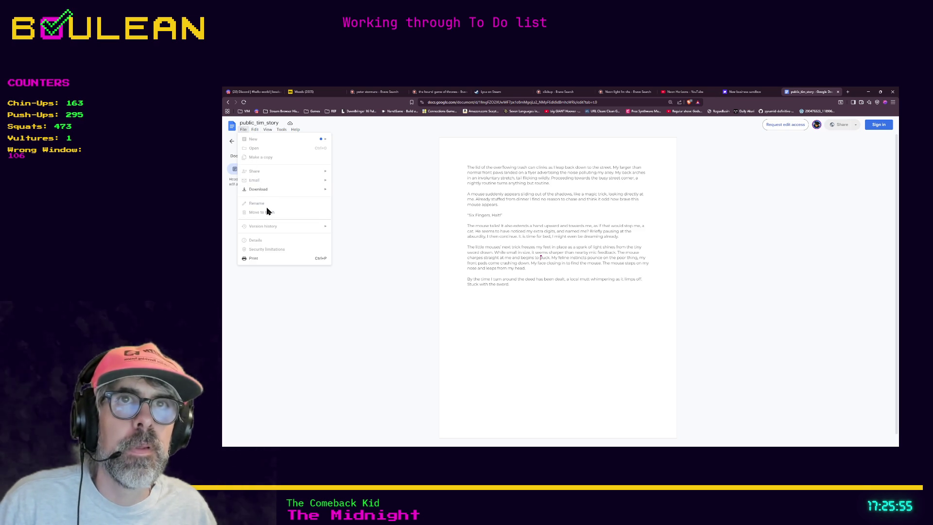
left_click(508, 204)
key("ctrl+plus")
key("ctrl+plus")
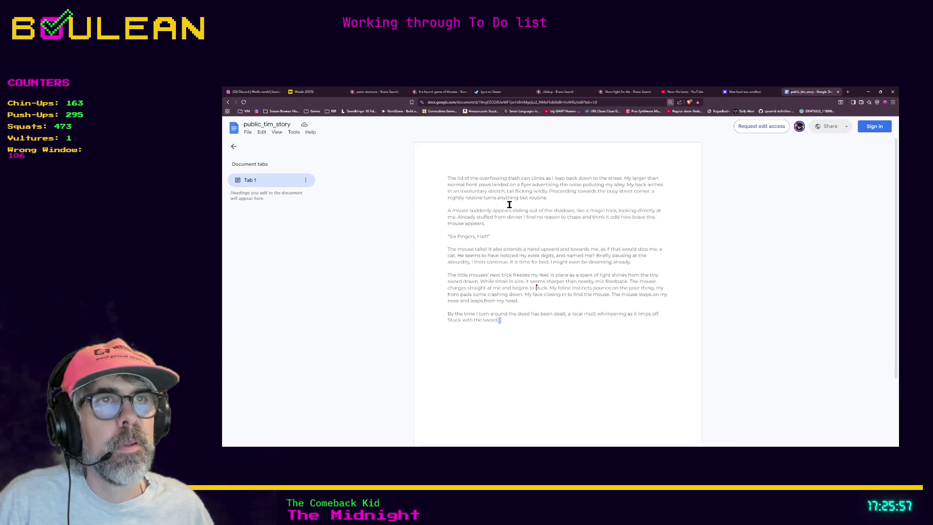
key("ctrl+plus")
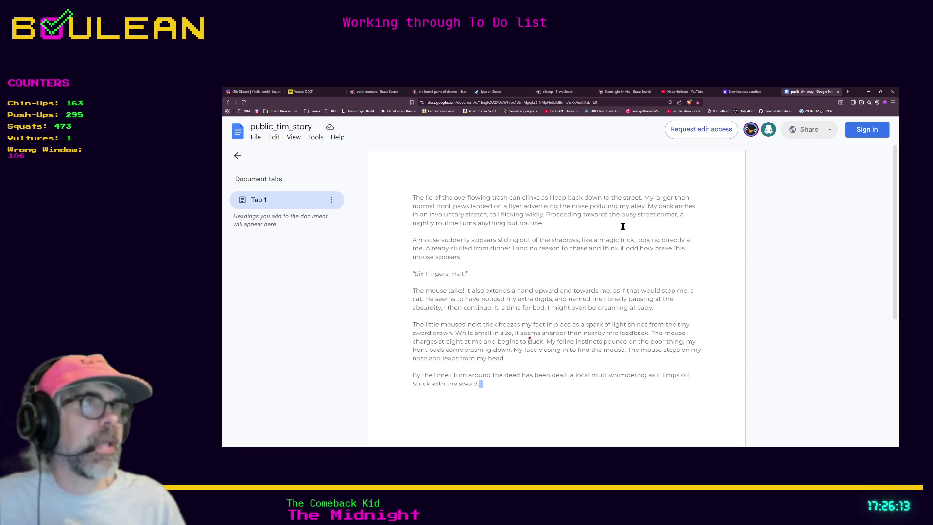
Step: Select the document's web address and minimise the browser to reach Obsidian
left_click(332, 200)
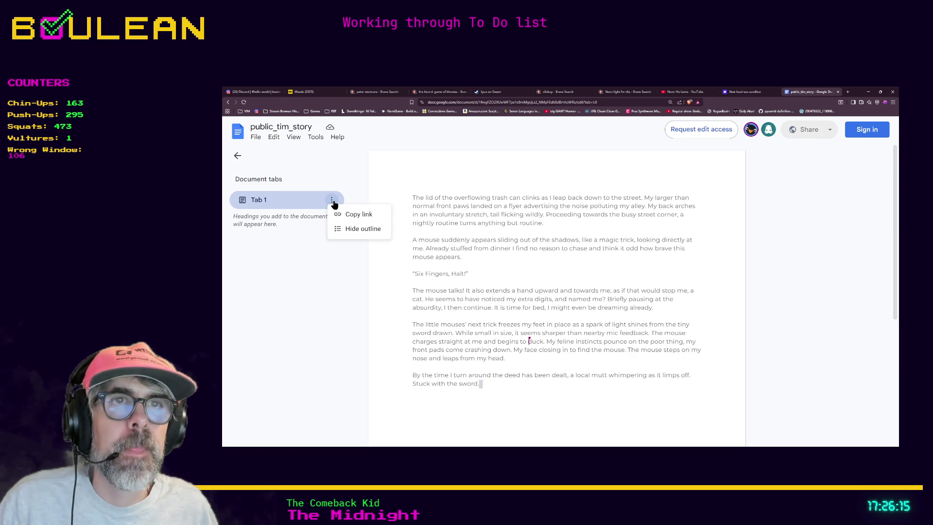
left_click(277, 302)
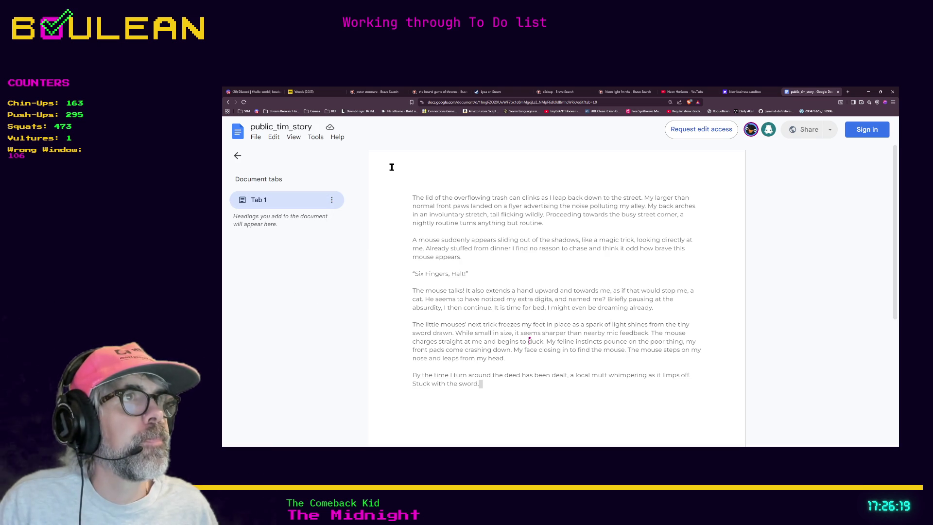
left_click(474, 102)
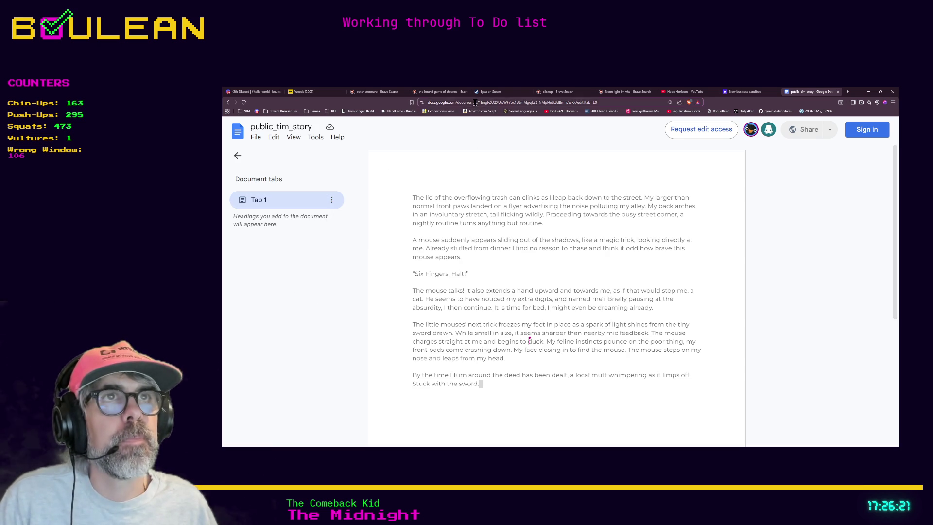
left_click(868, 92)
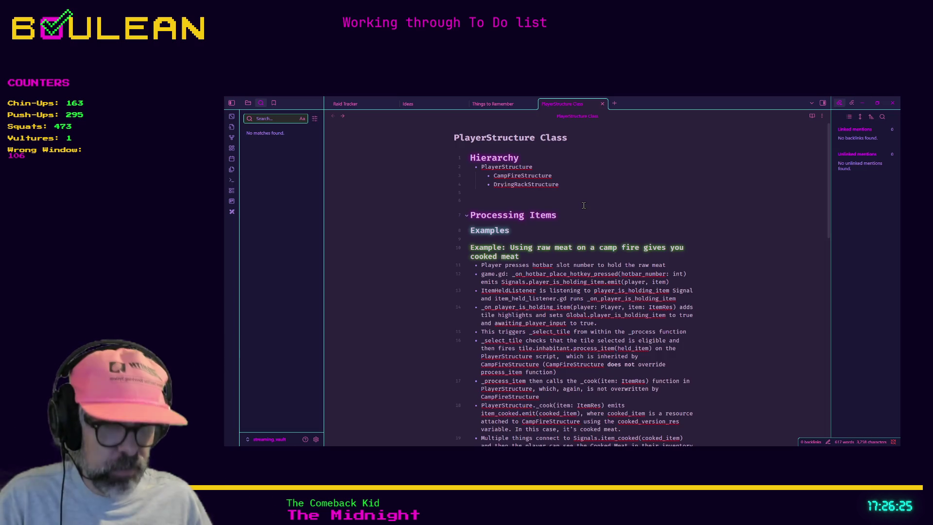
Step: Start a new Untitled note, then return to the story document and select all its text
key("ctrl+n")
type("https://docs.google.com/document/d/1fmgFZO2XUwWF7px1e8mMgejLs2_NMpF6dk8dBmhcWRk/edit?tab=t.0")
key("Return")
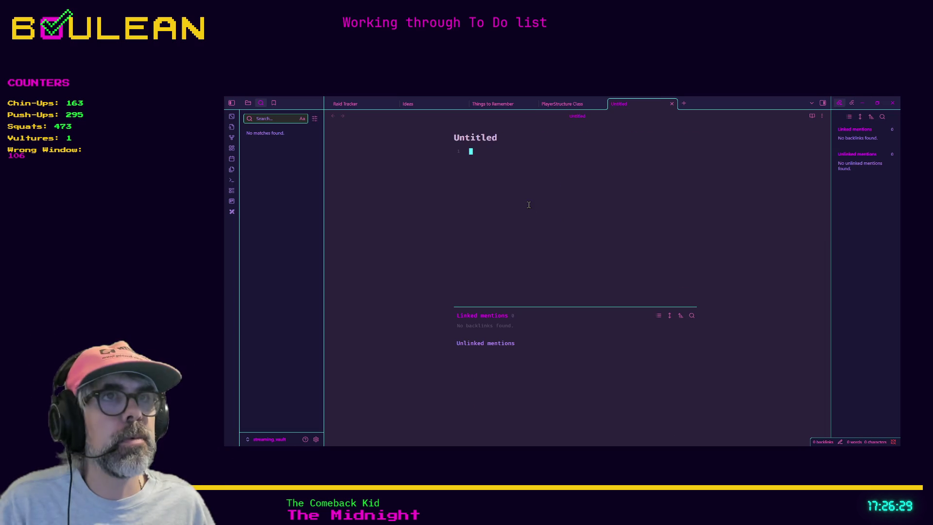
key("alt+Tab")
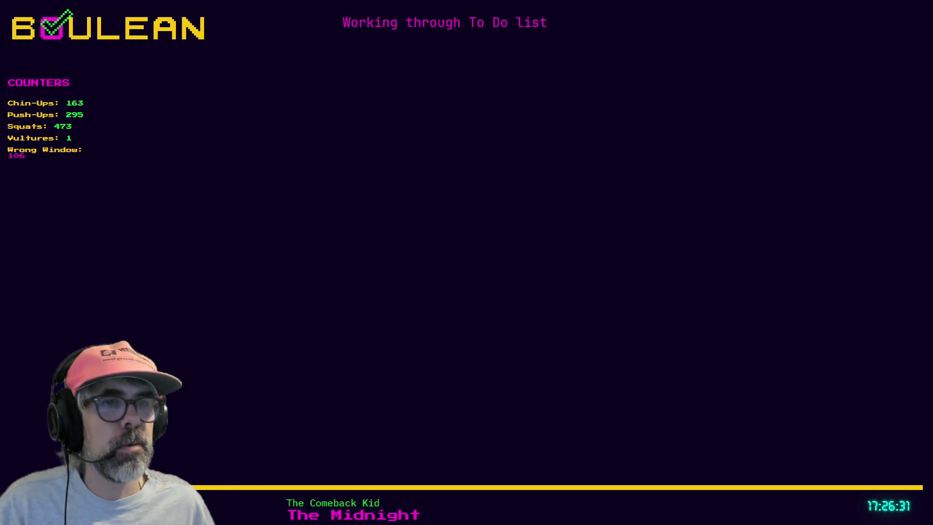
key("ctrl+a")
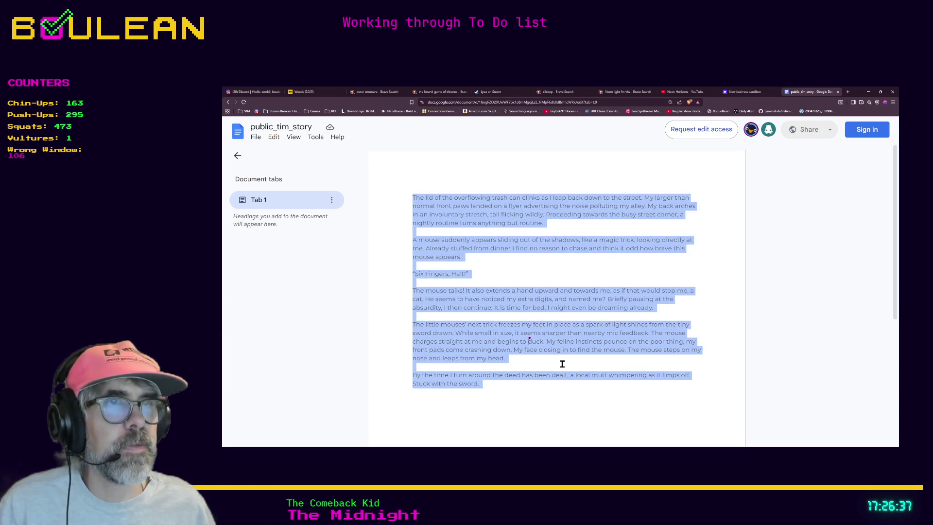
left_click(546, 298)
mouse_move(483, 383)
left_mouse_down()
mouse_move(454, 361)
mouse_move(410, 197)
left_mouse_up()
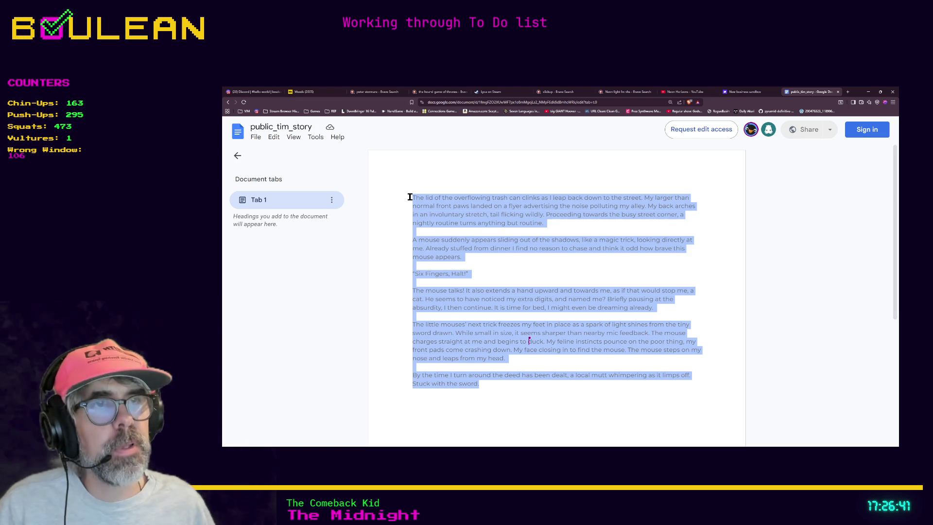
key("alt+Tab")
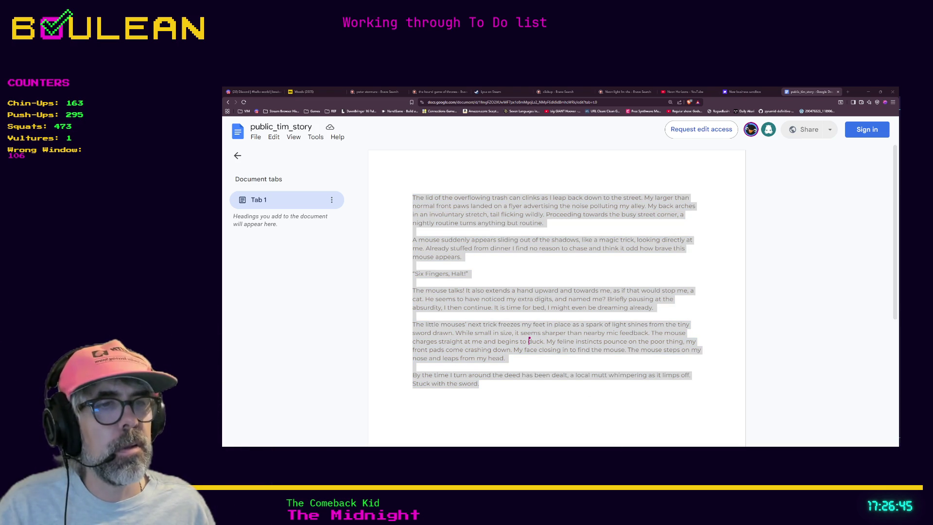
left_click(563, 279)
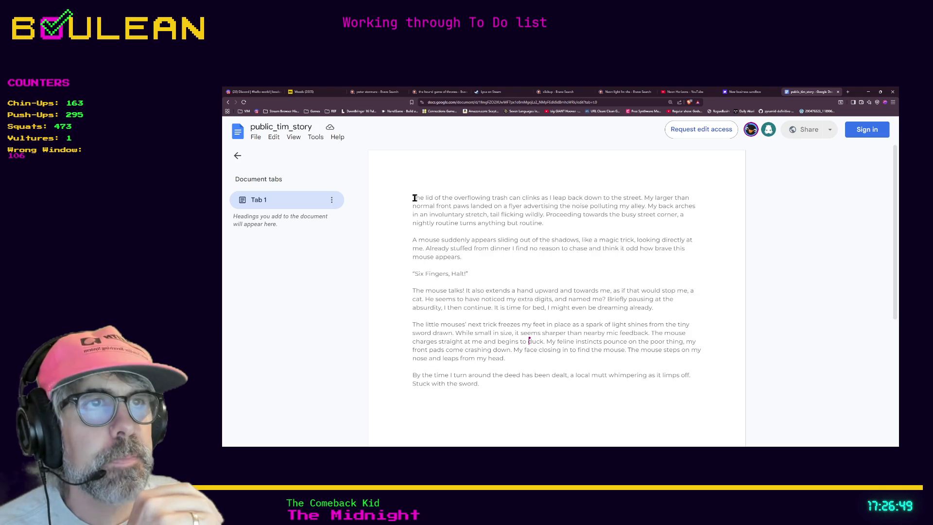
left_click_drag(411, 197, 697, 397)
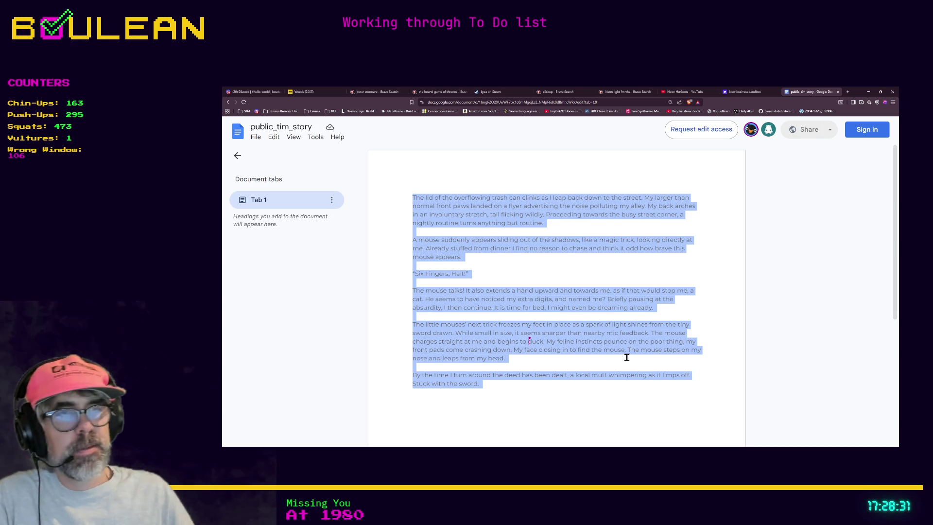
Step: Reselect the story text, then search 'stuffed fables' in a new tab
scroll(625, 353, "down", 2)
scroll(614, 358, "up", 2)
mouse_move(491, 384)
left_mouse_down()
mouse_move(438, 360)
mouse_move(400, 196)
left_mouse_up()
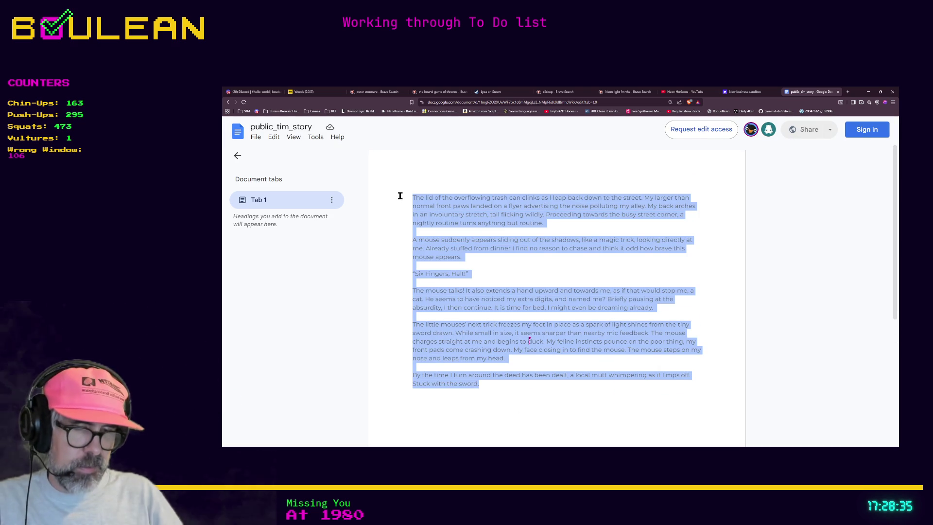
key("ctrl+t")
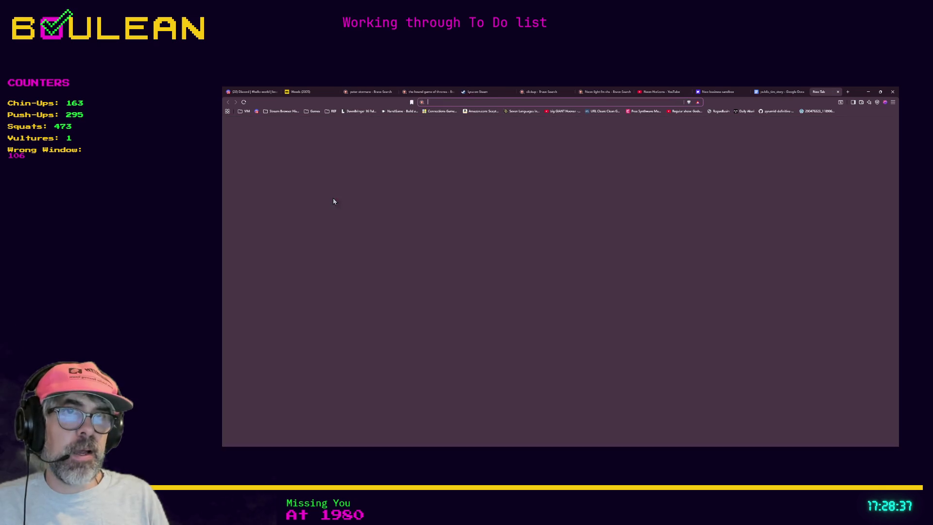
type("st")
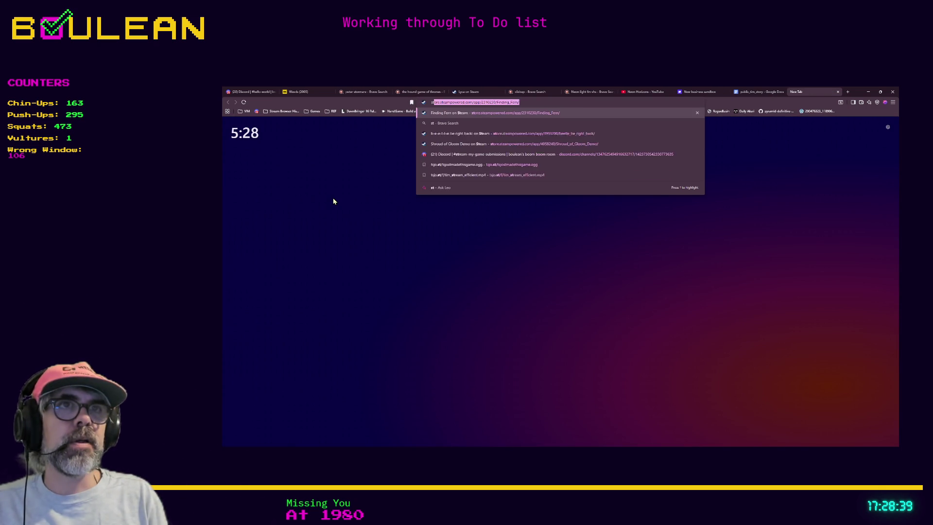
type("uffed fables")
key("Return")
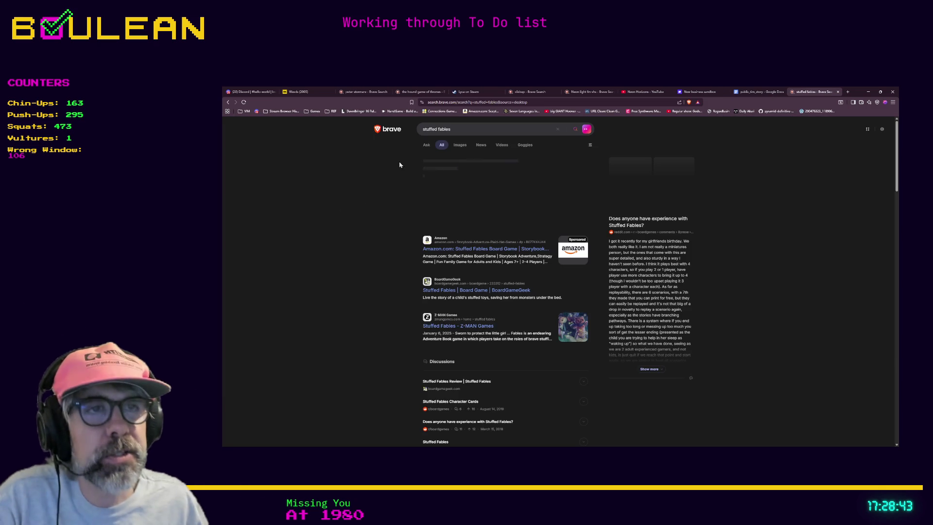
Step: Visit the Asmodee Stuffed Fables store page, dismiss its newsletter popup, and return to results
scroll(356, 218, "down", 2)
scroll(356, 219, "up", 2)
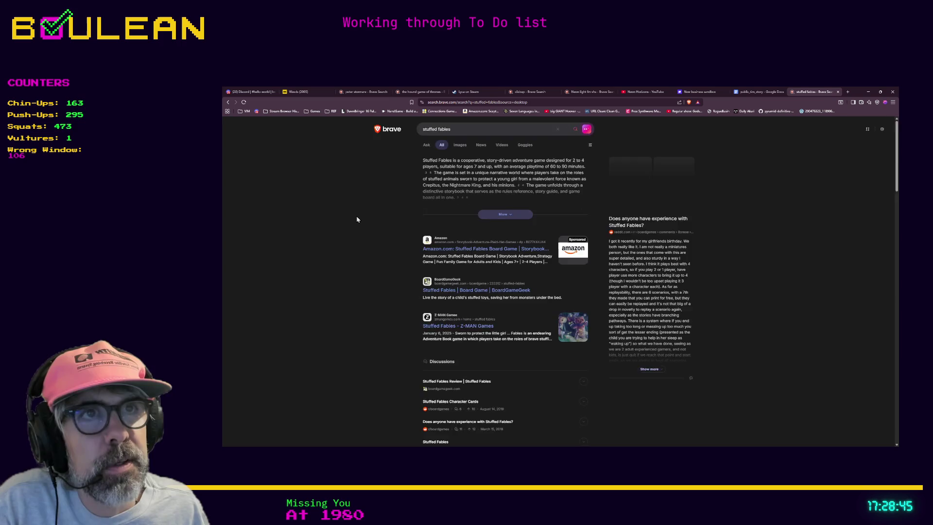
scroll(357, 220, "down", 6)
scroll(376, 248, "down", 1)
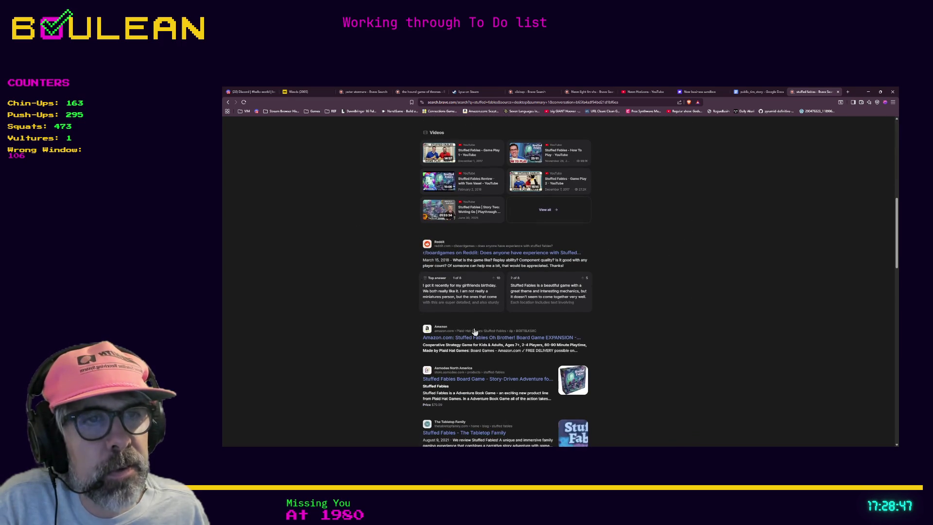
scroll(363, 288, "down", 1)
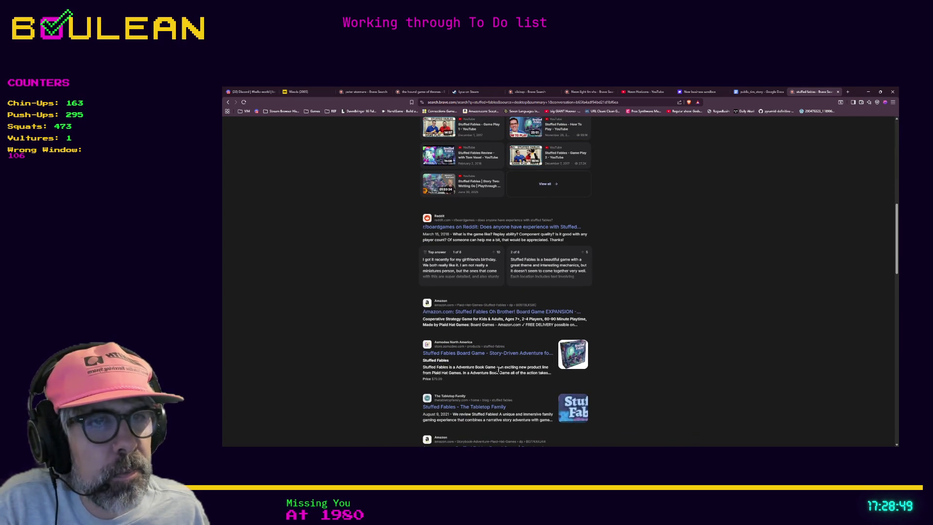
left_click(495, 357)
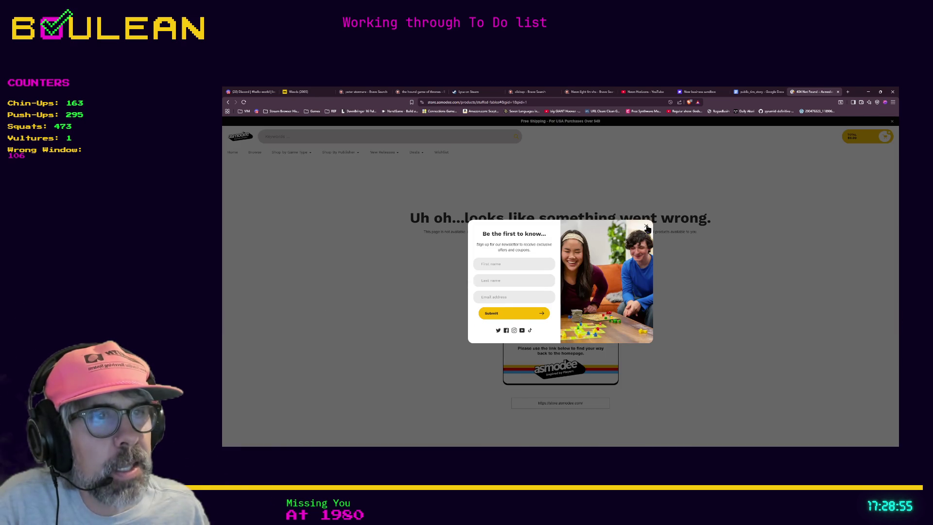
left_click(463, 262)
scroll(462, 261, "down", 3)
key("alt+Left")
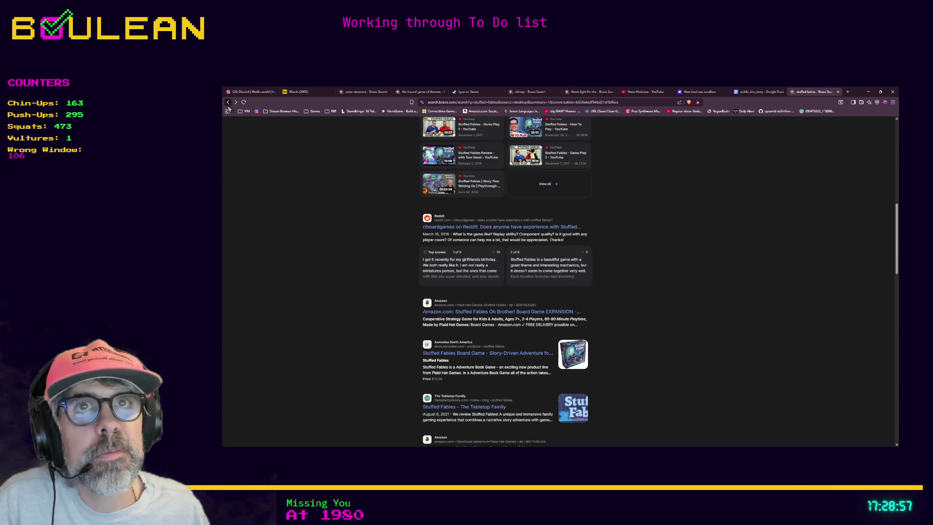
Step: Refine the search to 'stuffed fables board game geek'
scroll(452, 262, "down", 3)
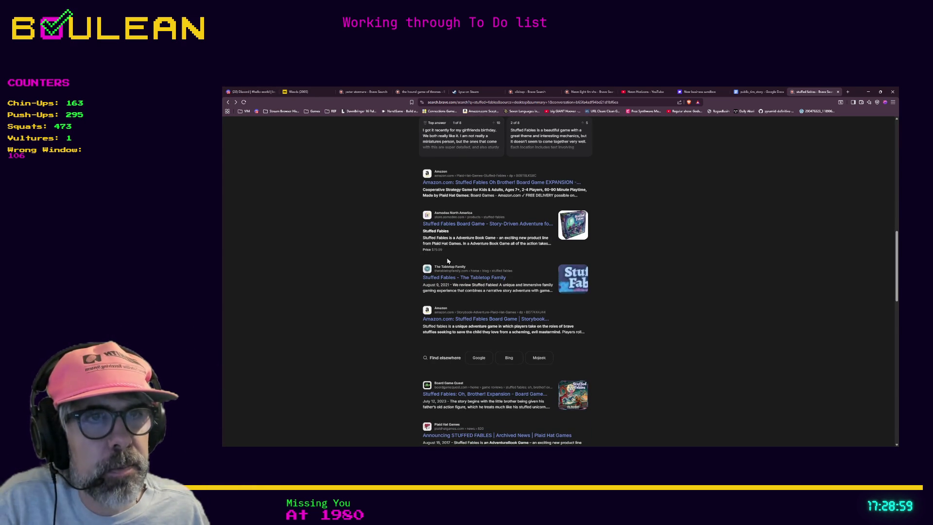
scroll(339, 250, "up", 5)
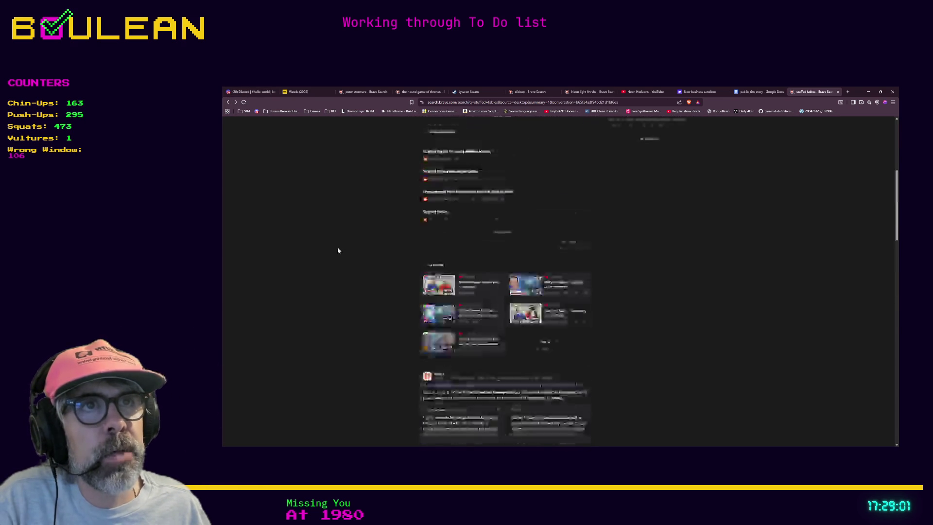
scroll(339, 250, "up", 5)
left_click(482, 127)
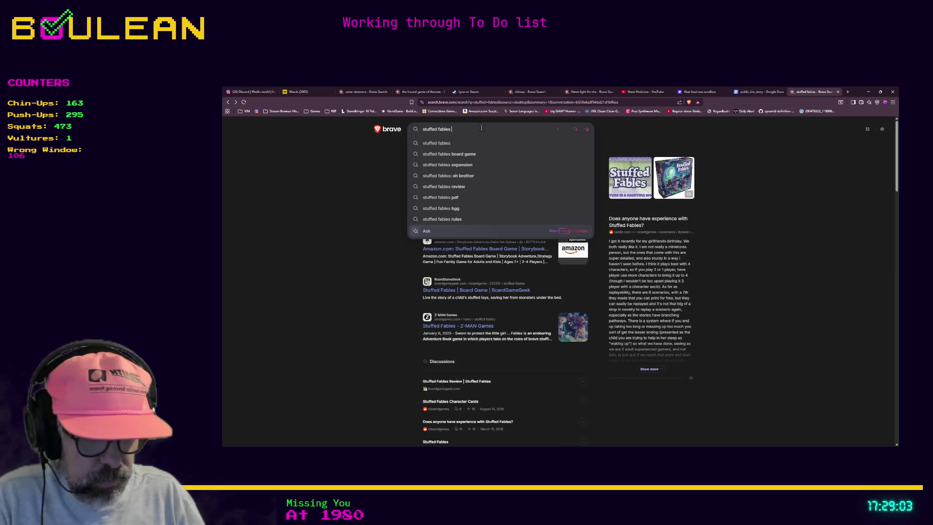
type("board game geek")
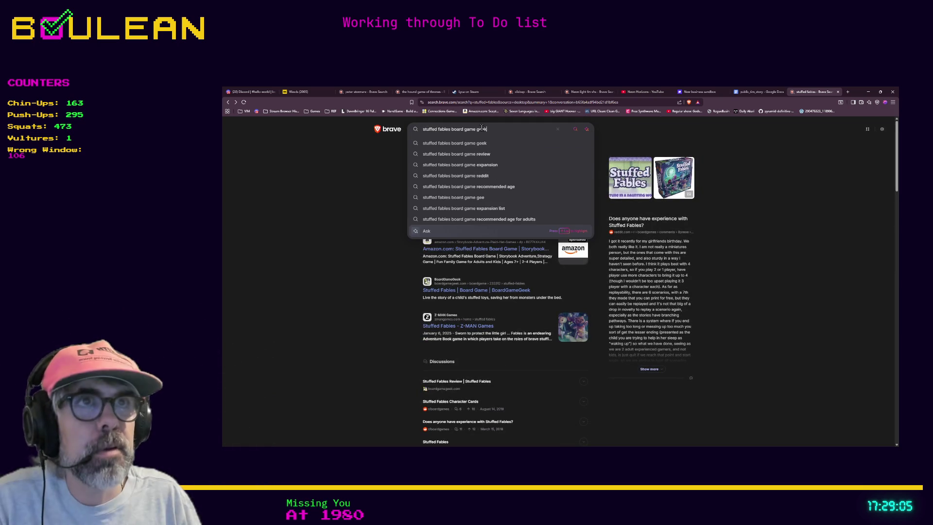
key("Return")
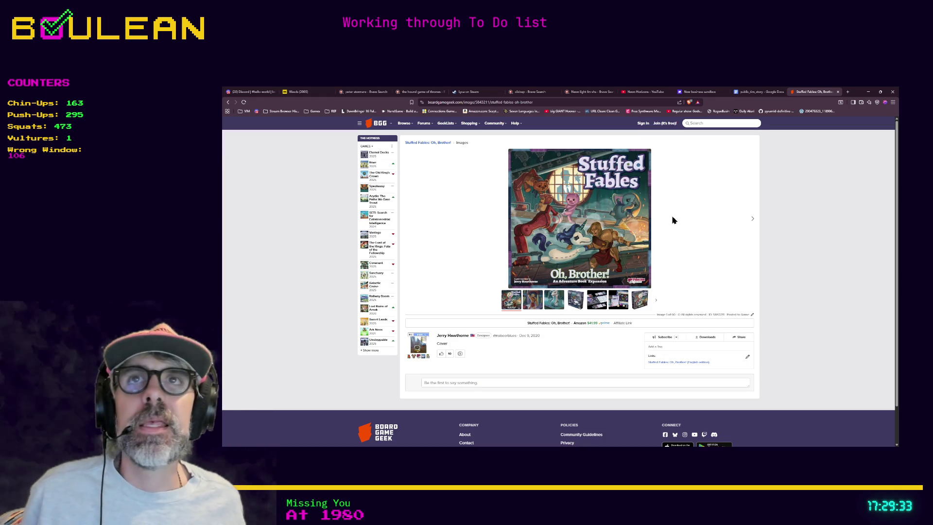
Step: Select and copy all the public_tim_story paragraphs, then switch to Obsidian
left_click(758, 92)
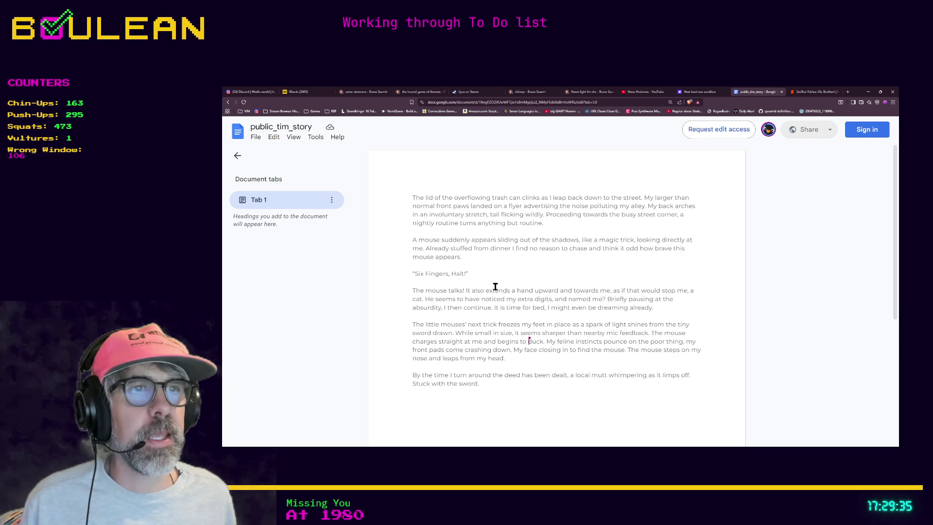
mouse_move(413, 197)
left_mouse_down()
mouse_move(514, 326)
mouse_move(517, 382)
left_mouse_up()
right_click(503, 375)
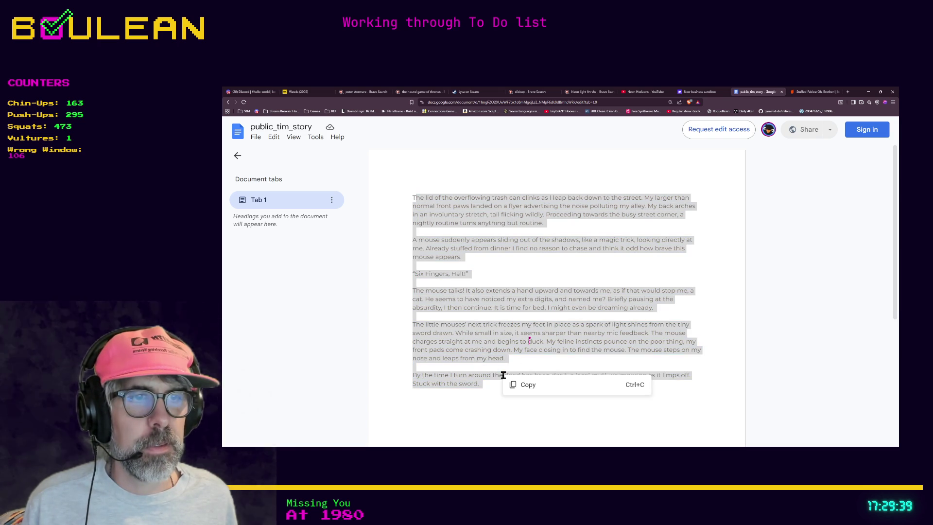
left_click(521, 385)
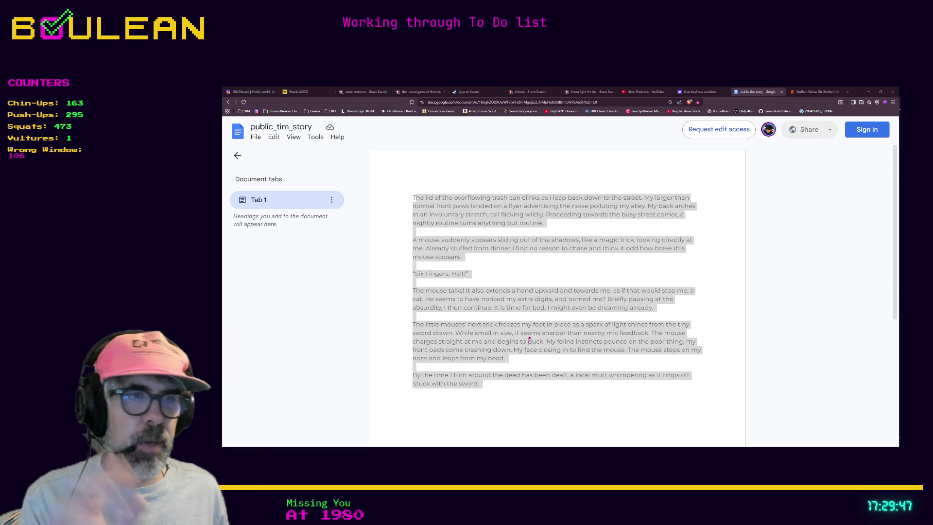
key("alt+Tab")
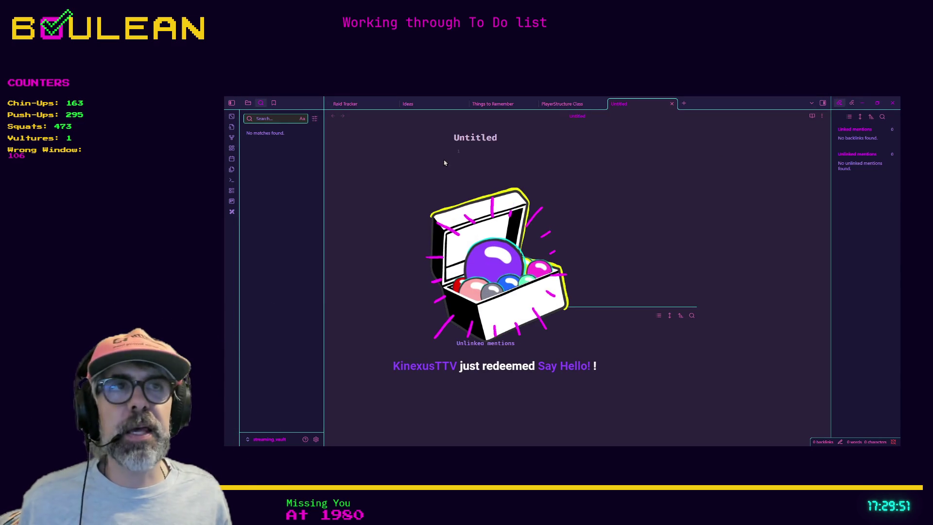
Step: Place the cursor on line 1 of the empty Untitled note
left_click(471, 159)
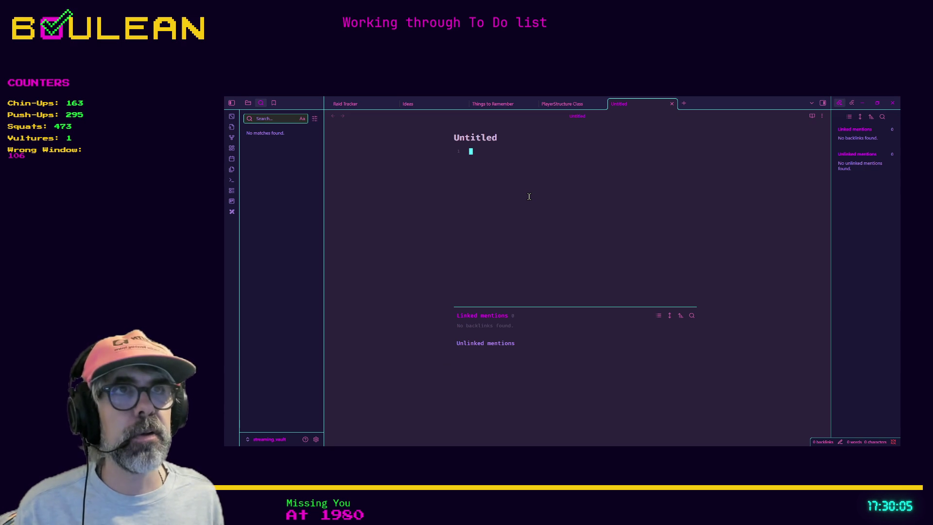
Step: Paste the story into the Untitled note, then undo the paste
key("ctrl+v")
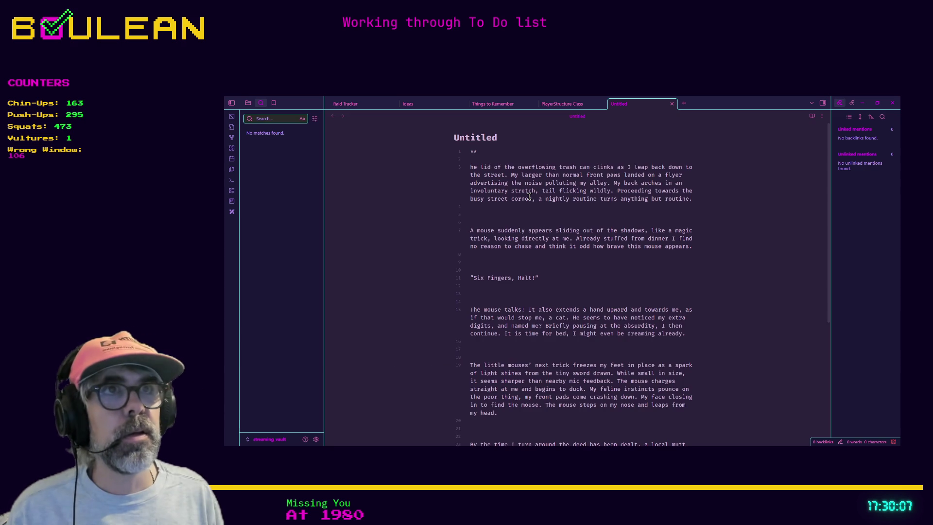
key("ctrl+z")
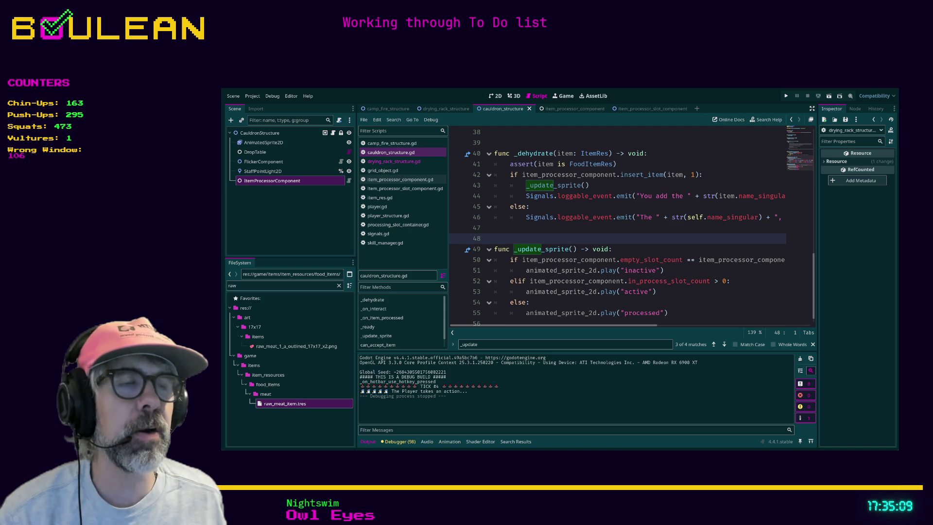
Step: Launch a playtest of the game from the cauldron script and bring its window forward
key("Up")
scroll(569, 234, "up", 2)
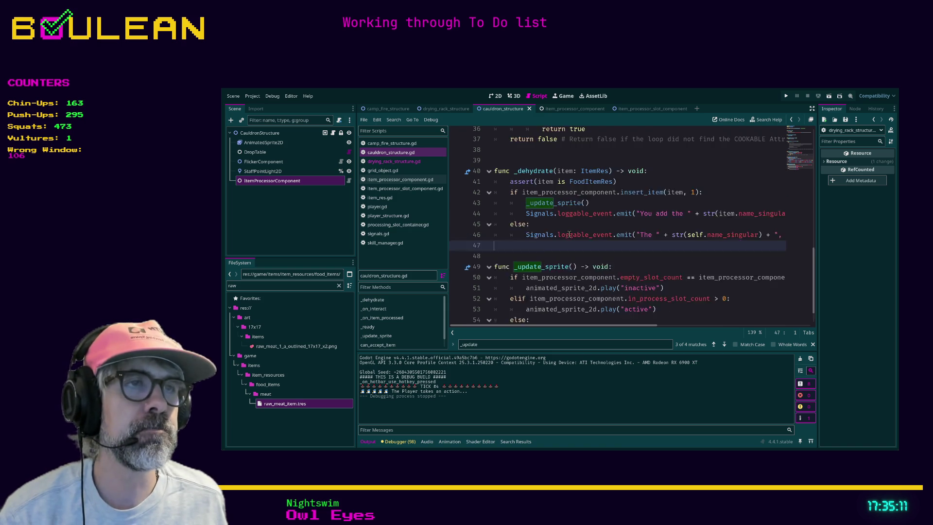
scroll(570, 235, "up", 3)
key("Down")
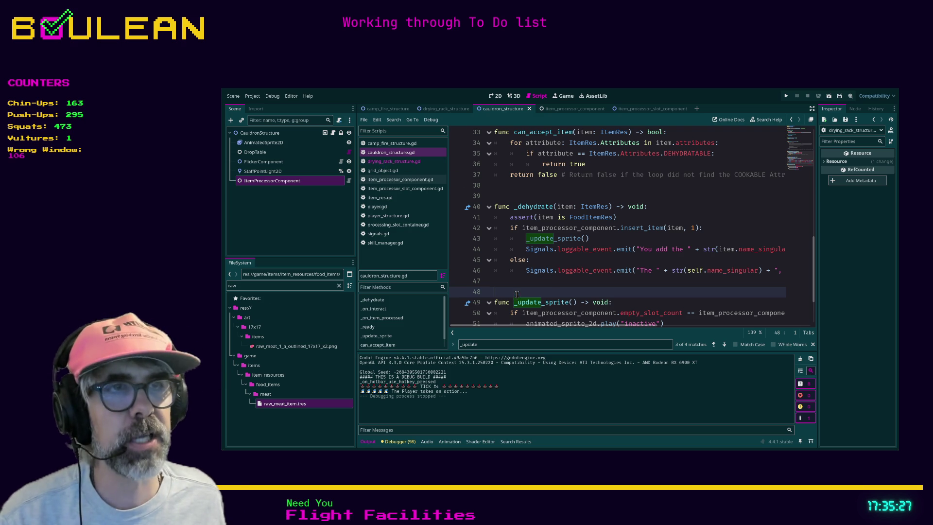
key("F5")
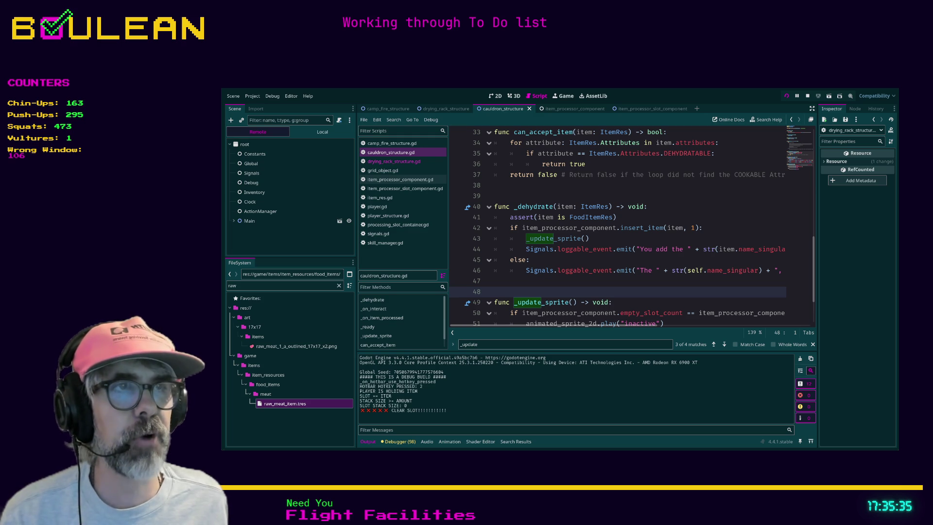
key("alt+Tab")
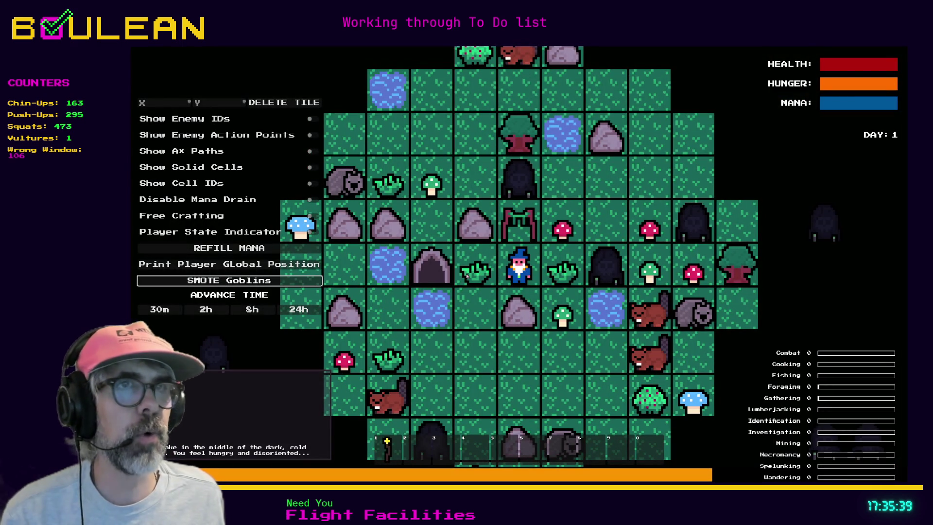
Step: Walk the wizard down to the wombats and attack them for Raw Meat
key("d")
key("s")
key("s")
key("s")
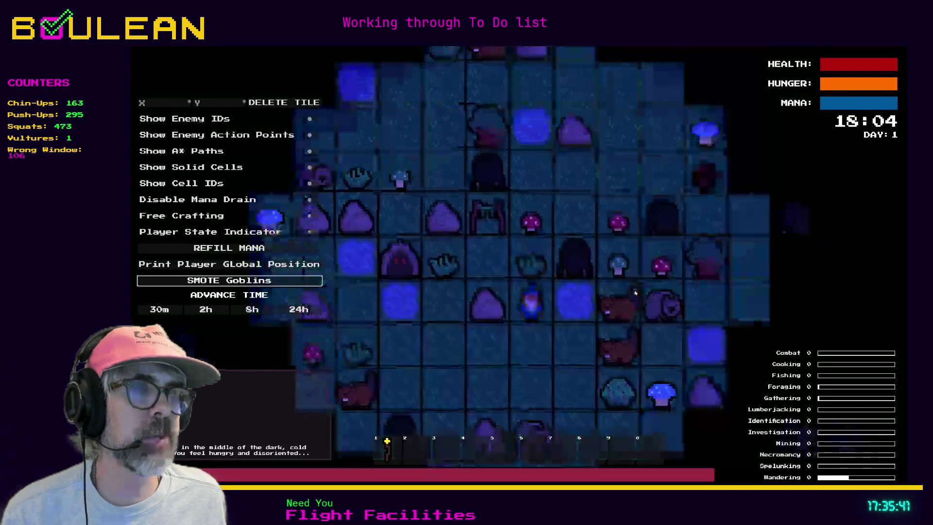
key("s")
key("s")
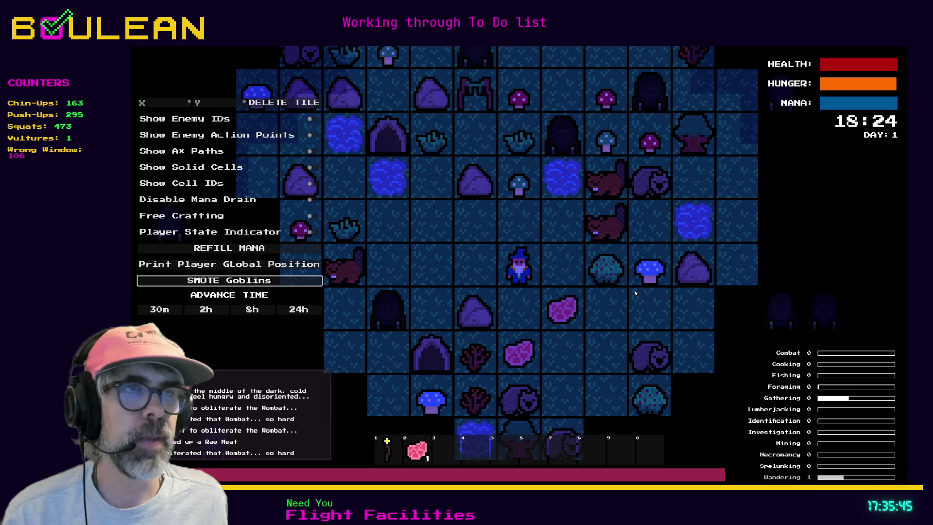
key("w")
key("w")
key("w")
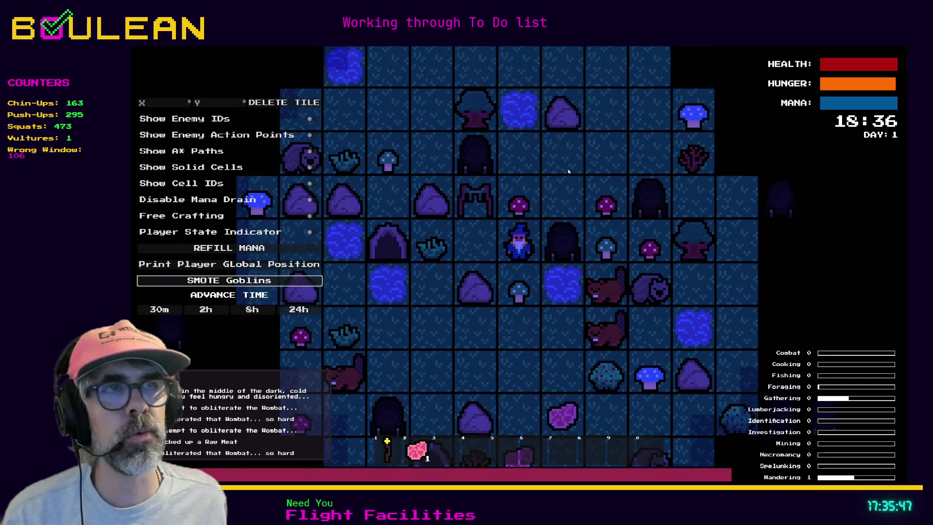
key("a")
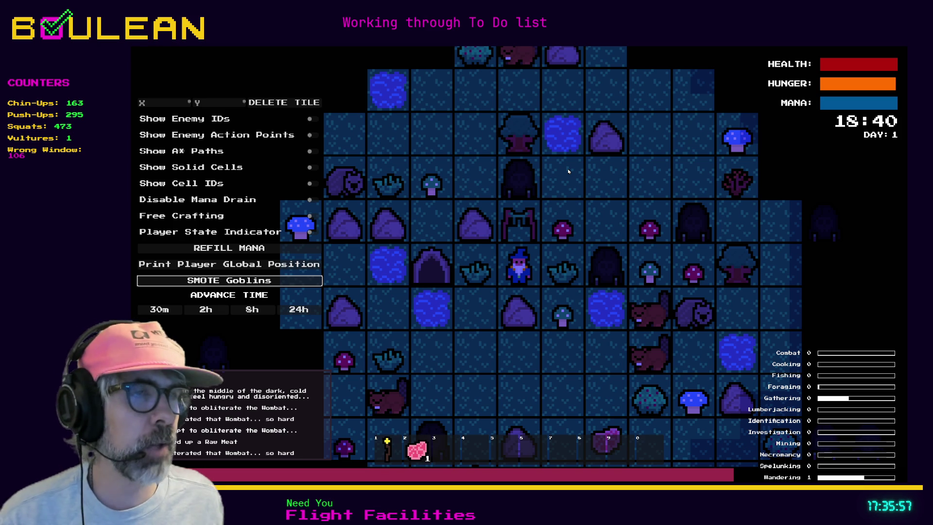
Step: Collect the dropped meat, then walk the wizard to stand left beside the drying rack
key("Down")
key("Right")
key("Down")
key("Down")
key("Down")
key("Down")
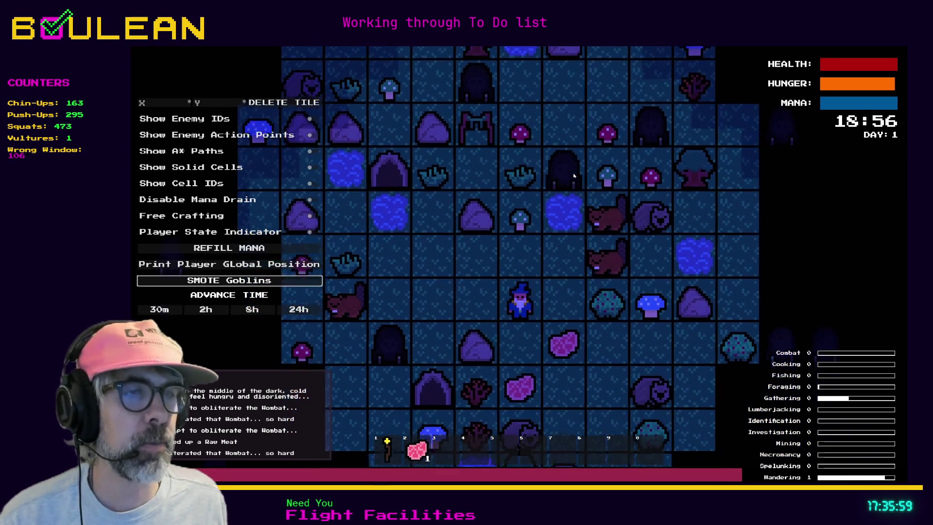
key("Up")
key("Up")
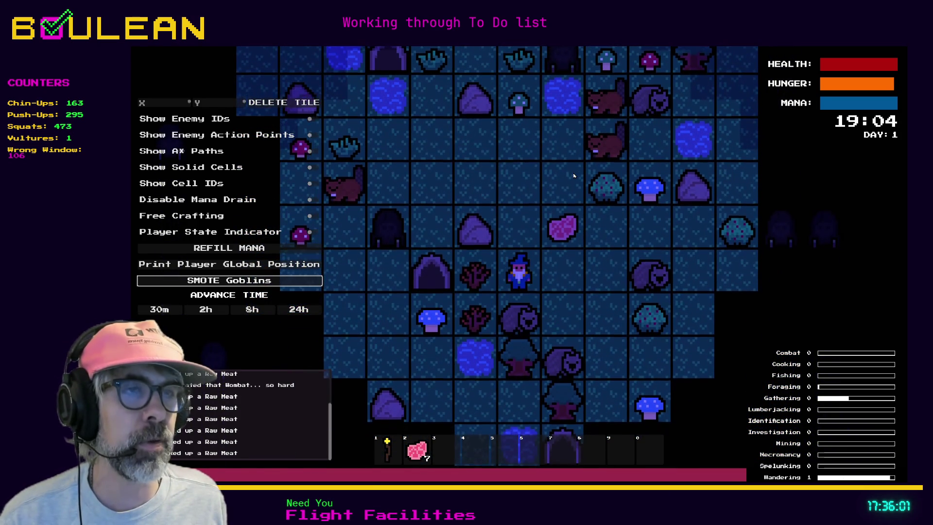
key("Up")
key("Up")
key("Up")
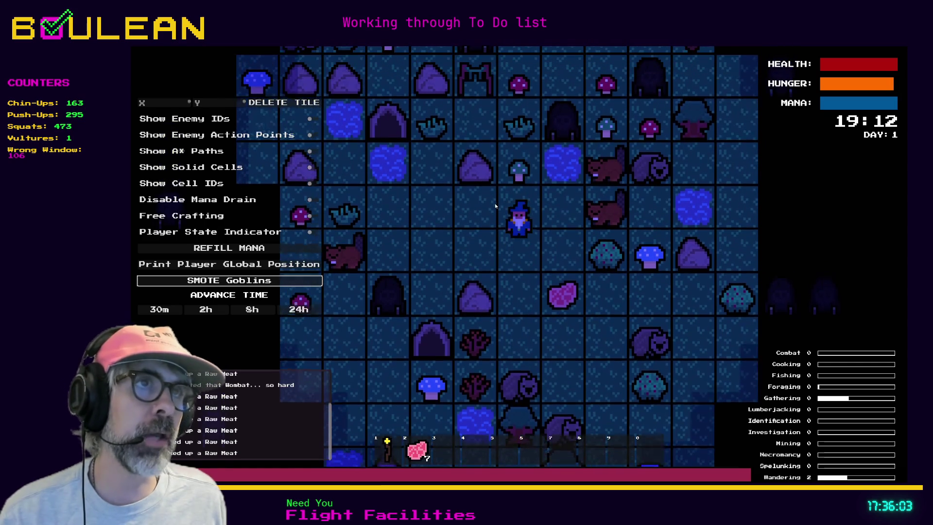
key("Left")
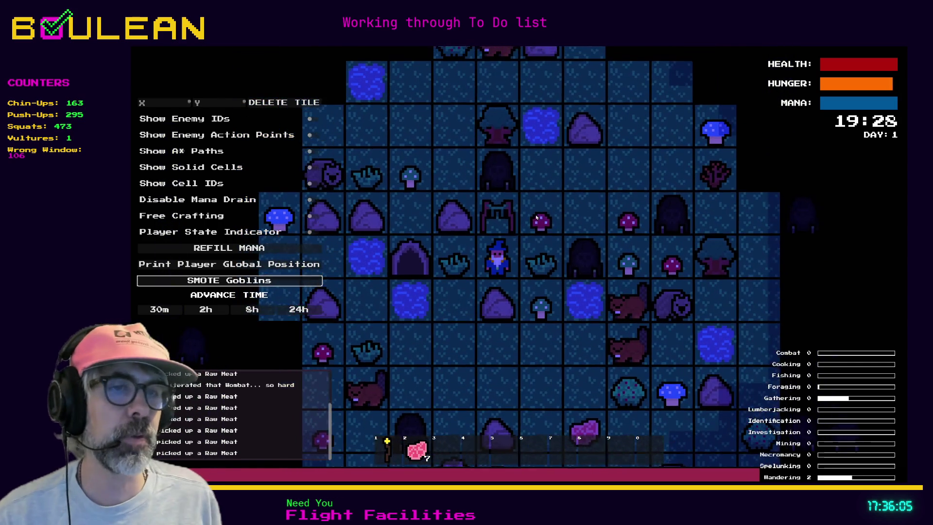
Step: Hang two Raw Meat on the drying rack, leaving 5, and circle back beside it
key("Up")
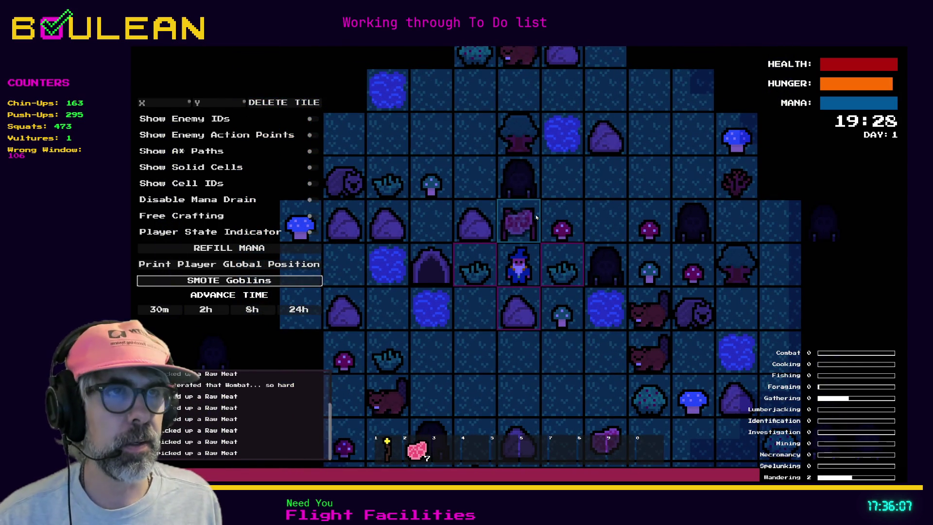
key("Up")
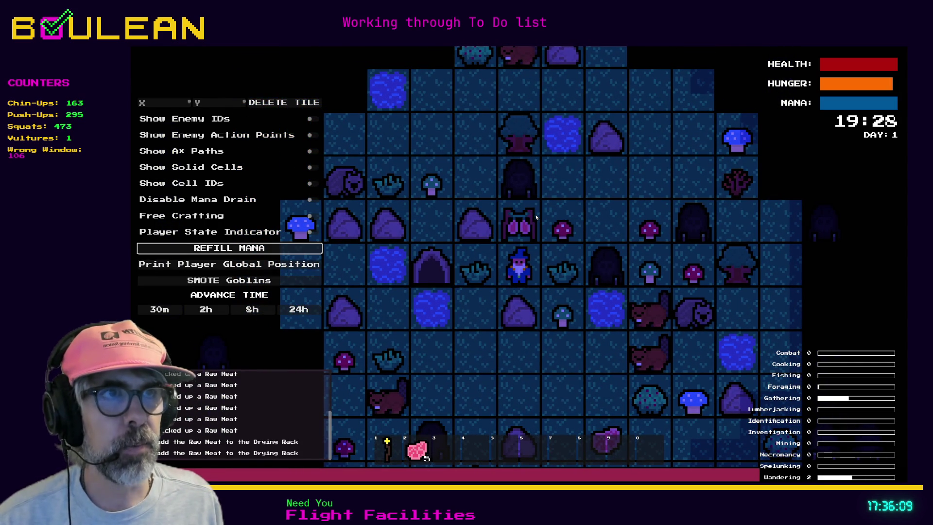
key("Right")
key("Up")
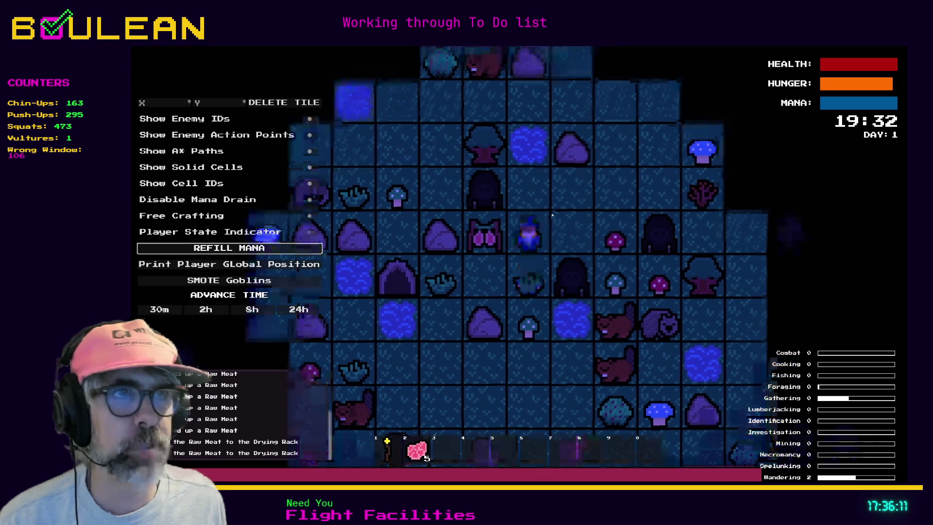
key("Up")
key("Up")
key("Up")
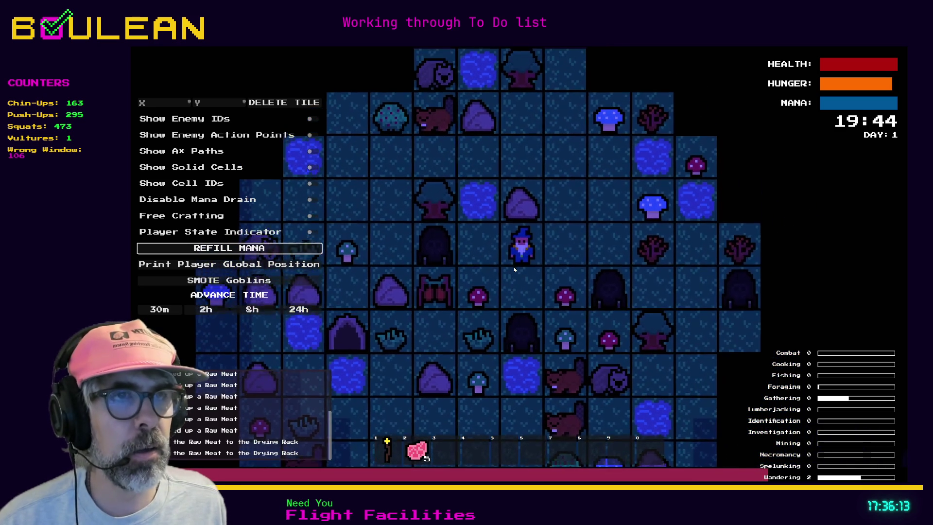
key("Down")
key("Left")
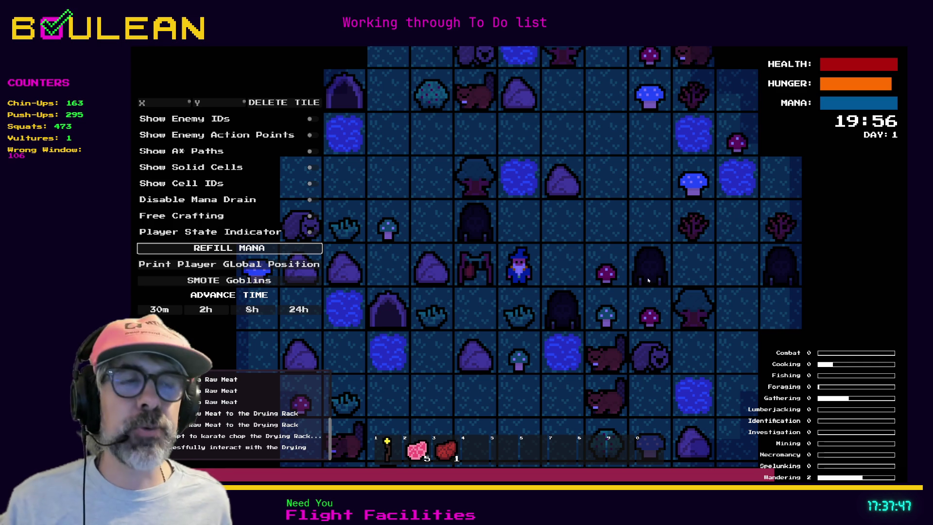
Step: Take the dried meat off the rack, craft a cauldron and place it right of the wizard
left_click(459, 254)
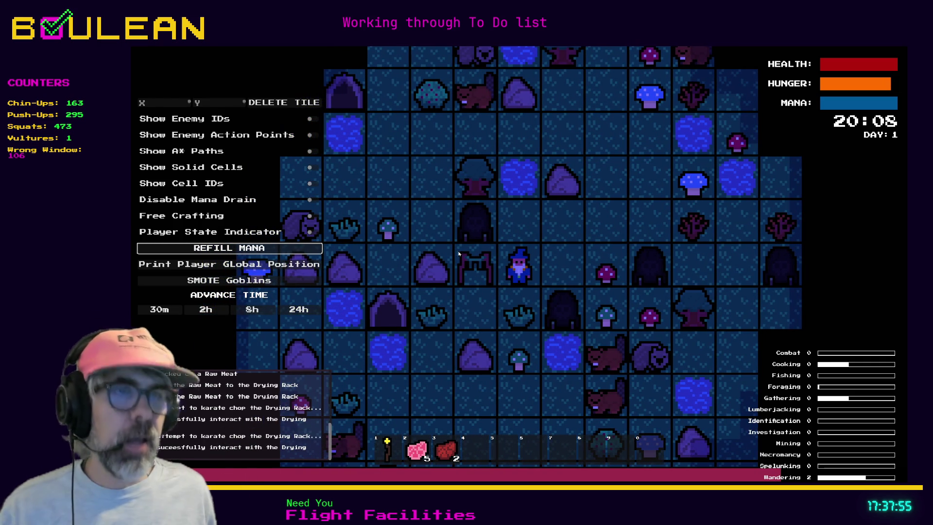
key("c")
left_click(548, 237)
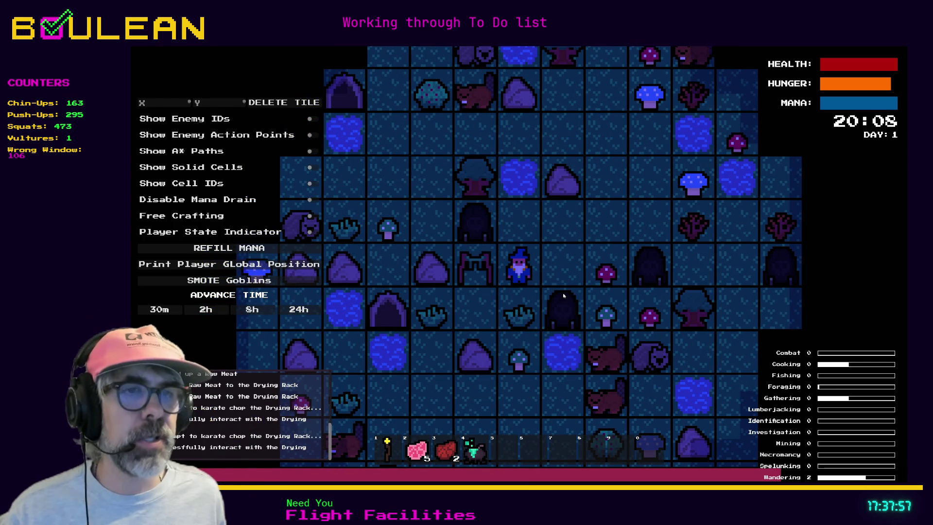
key("c")
key("4")
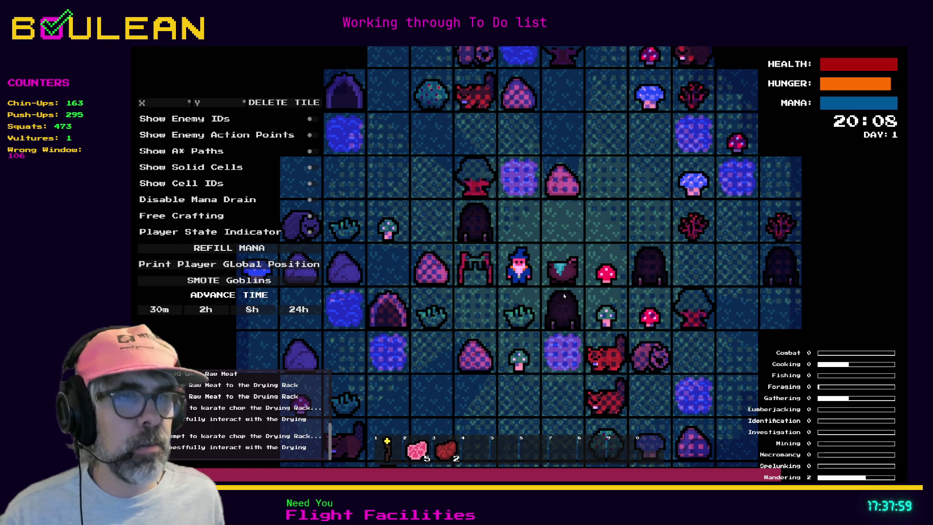
Step: Cook a Raw Meat in the cauldron and pick up the Cooked Meat, ending with 4 raw, 2 cooked
key("3")
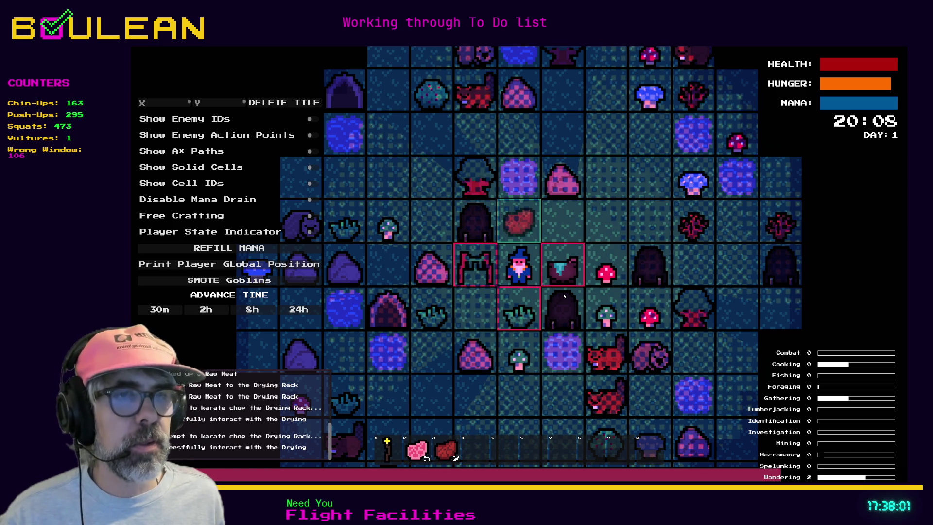
key("3")
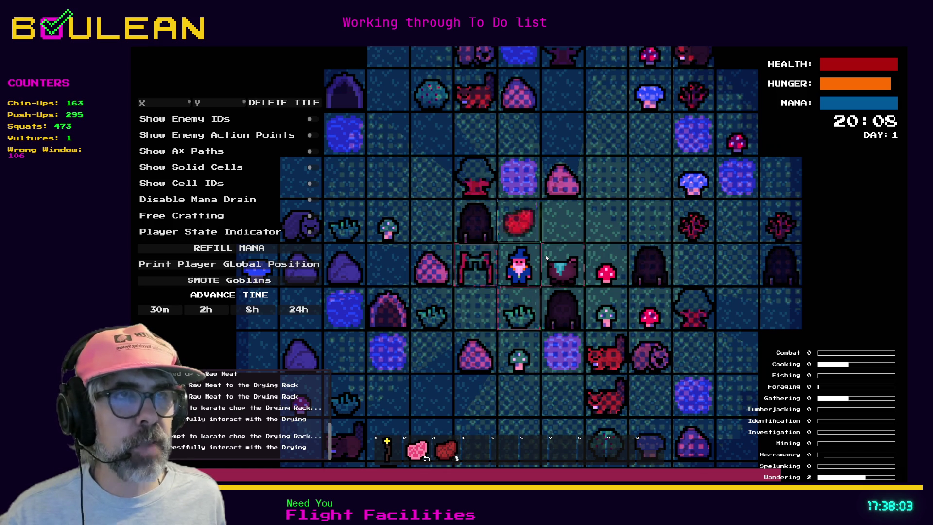
key("2")
key("2")
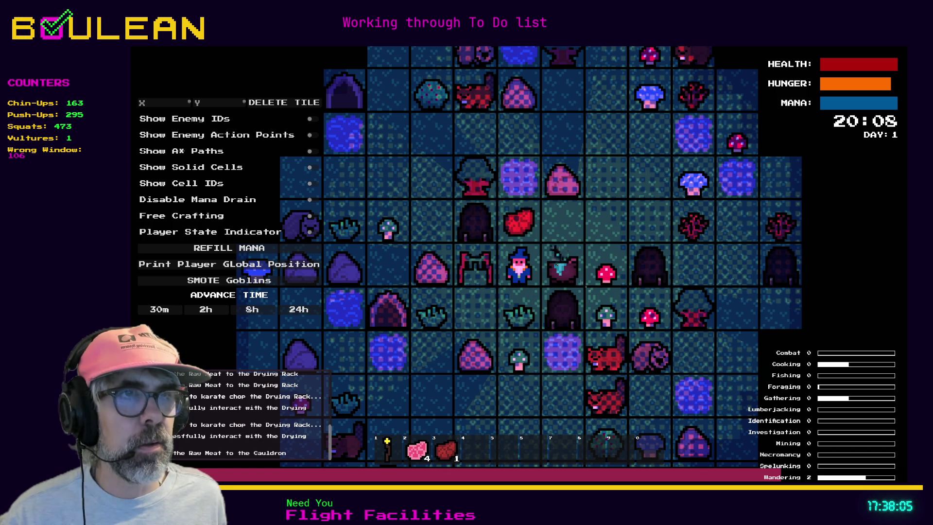
key("w")
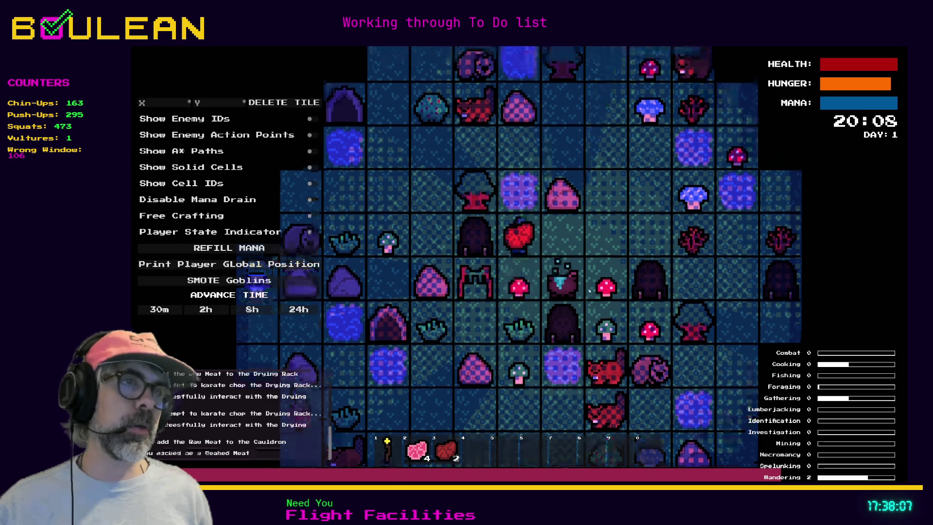
key("d")
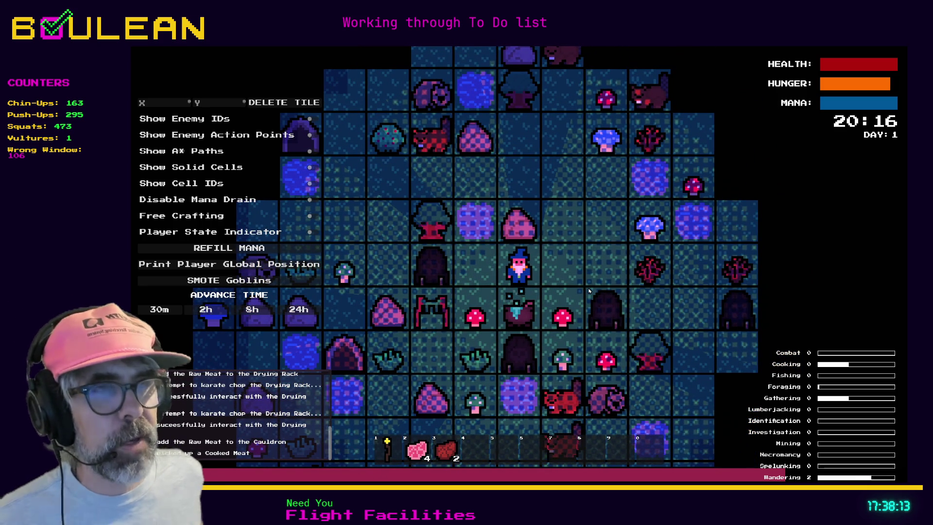
key("a")
key("s")
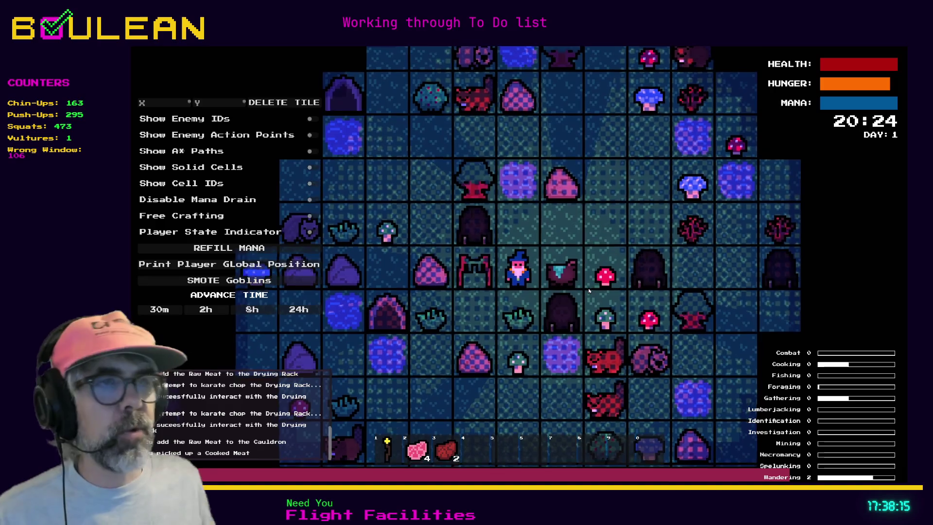
scroll(546, 292, "up", 2)
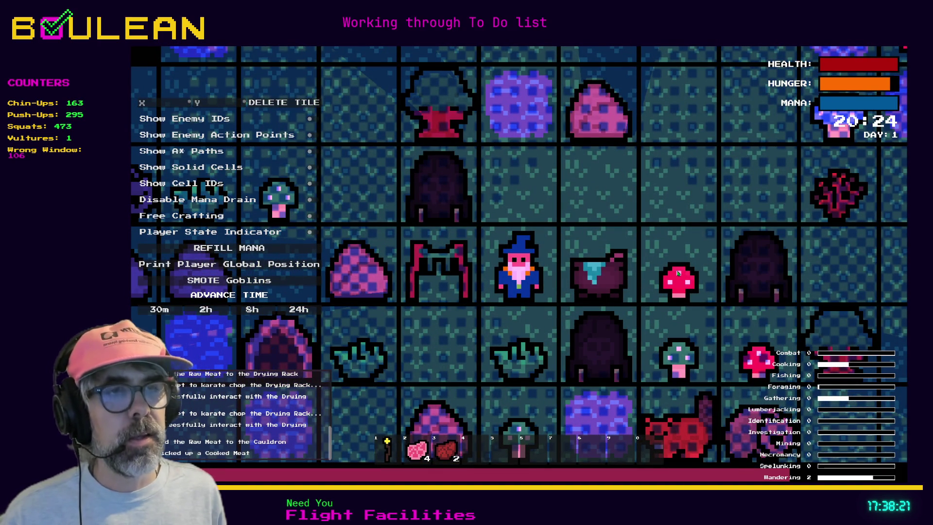
Step: Use the cauldron twice more while stepping around it, then stop the game with F8
key("space")
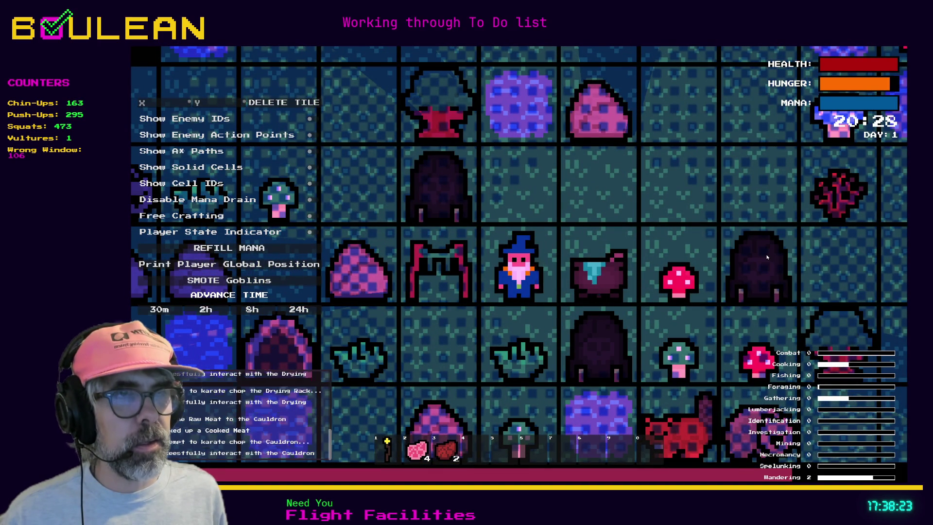
key("w")
key("d")
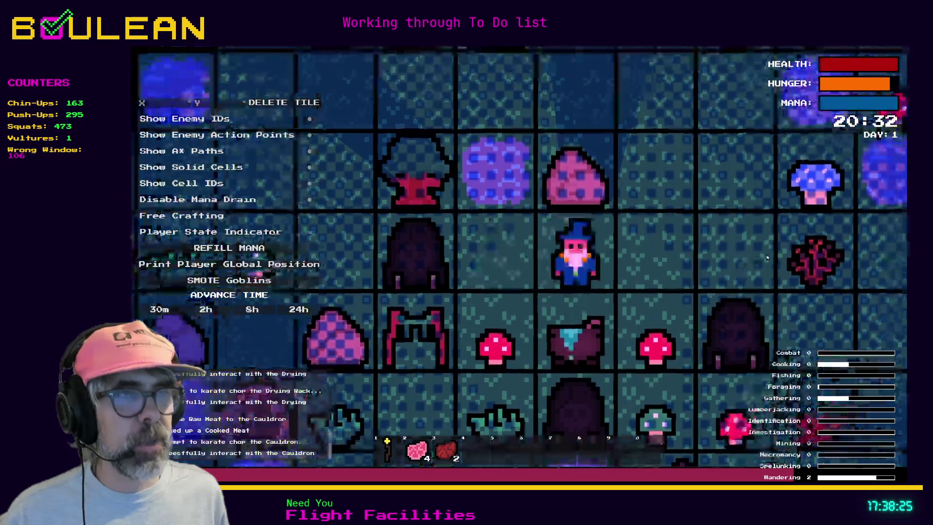
key("space")
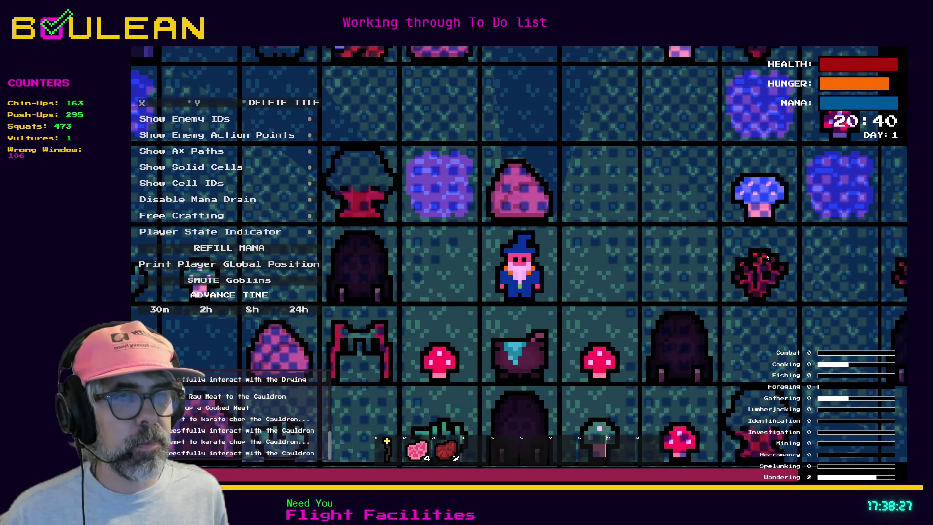
key("d")
key("s")
key("a")
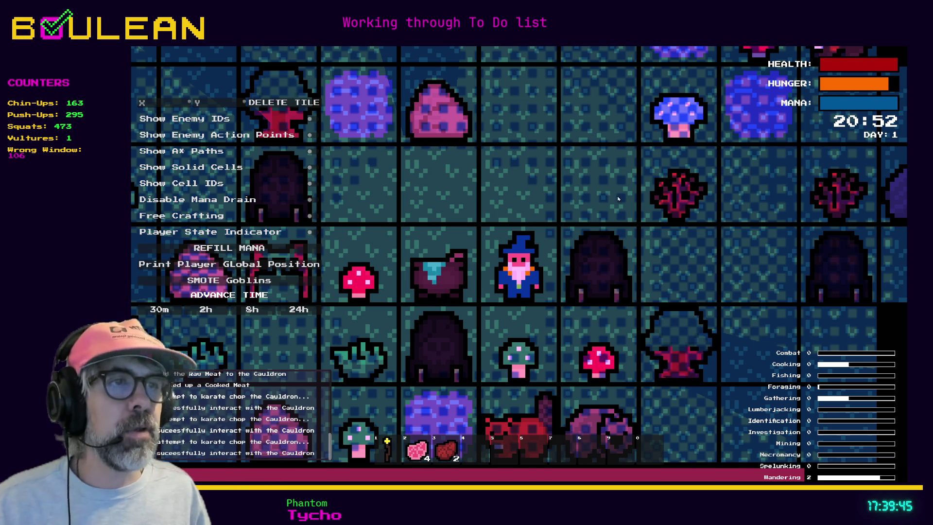
key("F8")
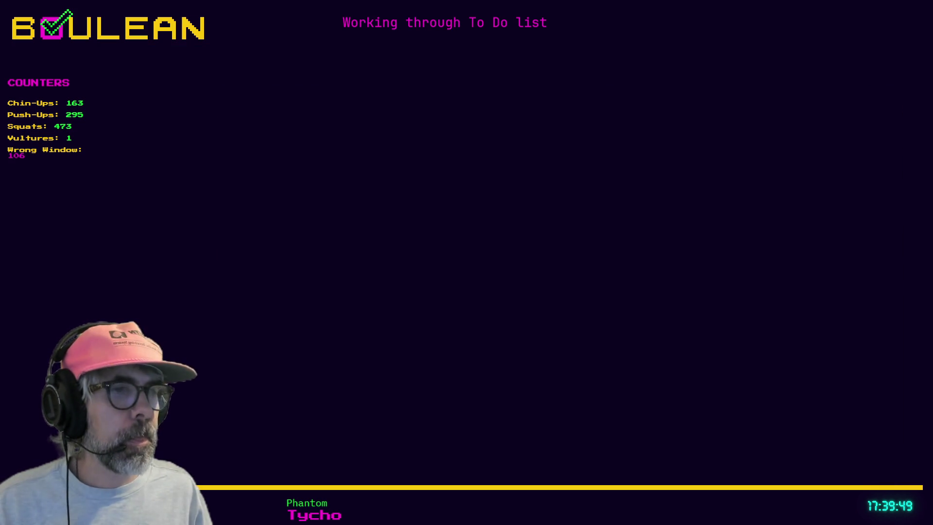
Step: Find Outcaster/Game Name Ideas by searching 'name', open it, and select the name idea on line 17
key("ctrl+o")
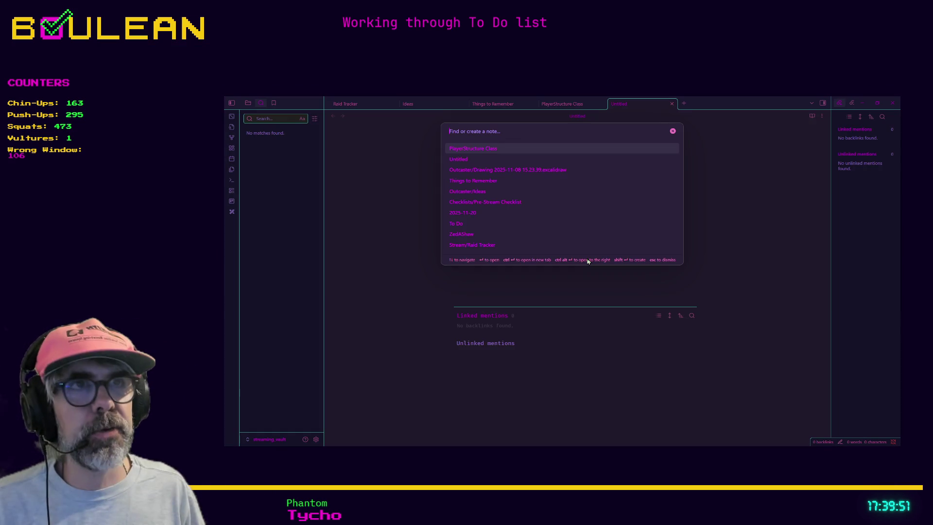
type("name")
key("Down")
key("Return")
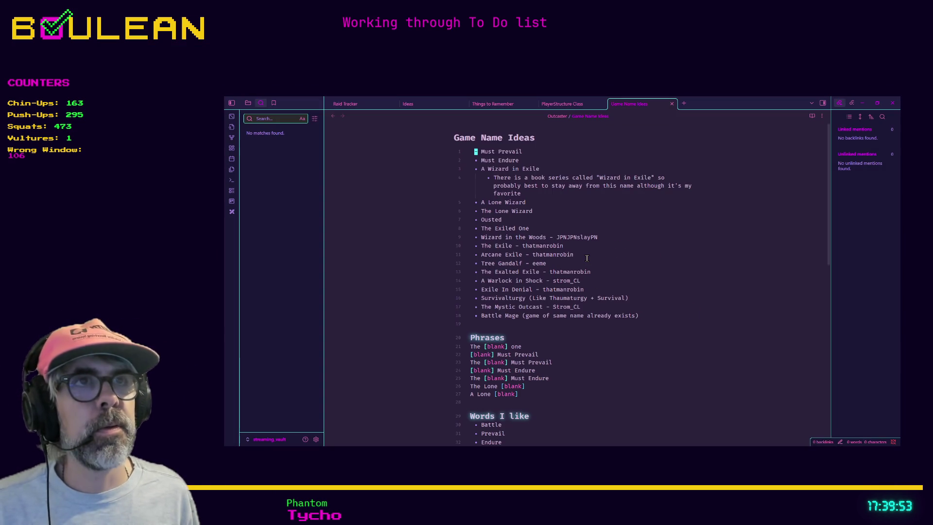
scroll(571, 267, "down", 2)
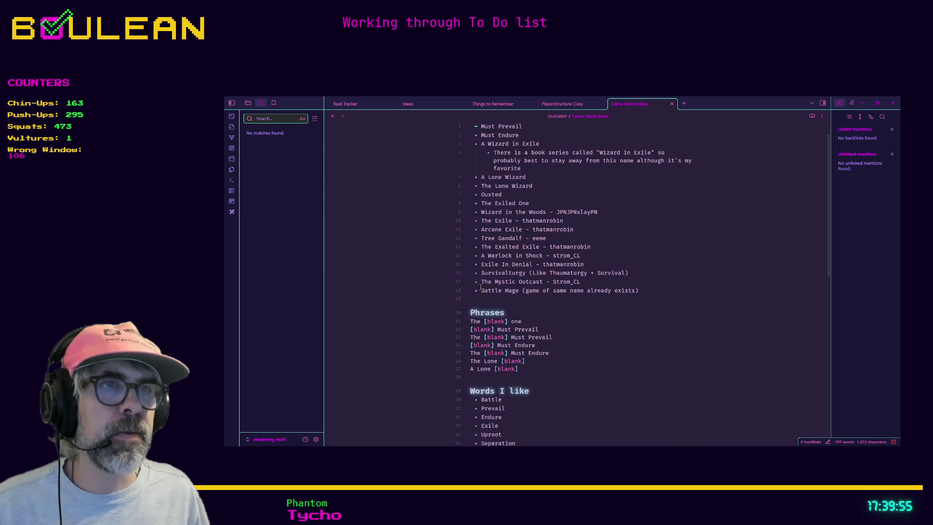
left_click_drag(590, 279, 481, 281)
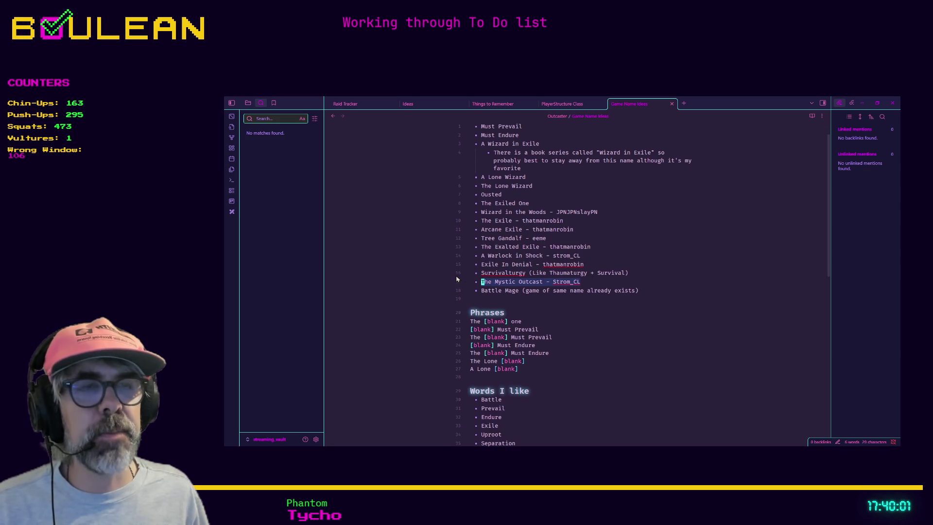
scroll(484, 277, "down", 1)
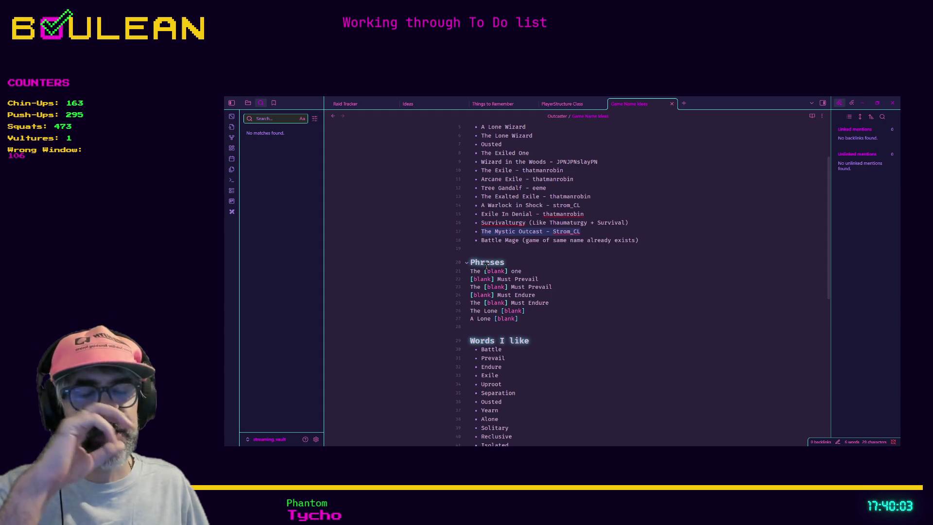